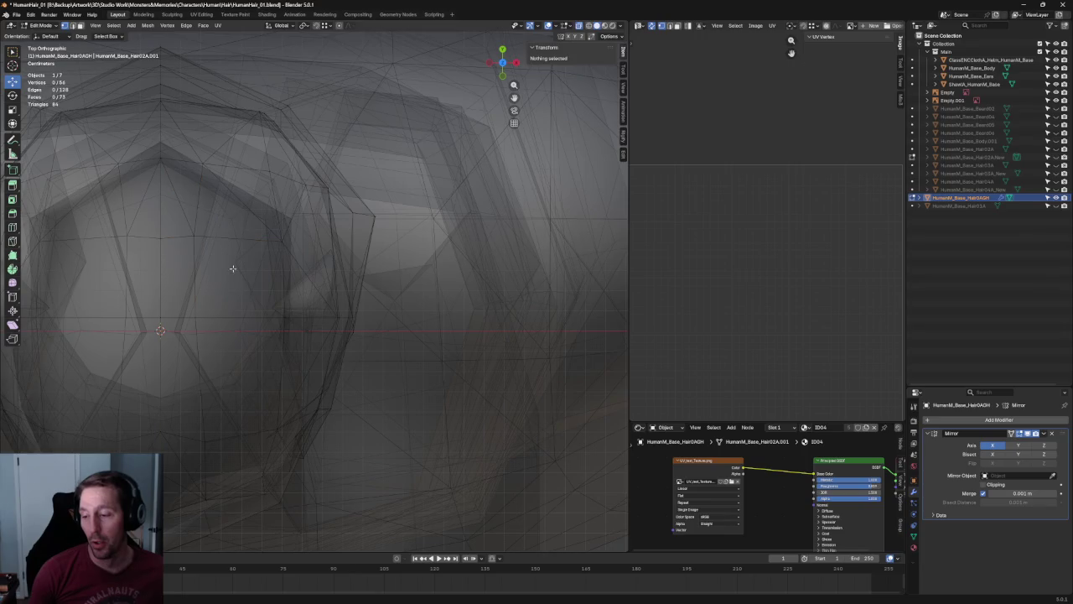
Rotate the selected top vertices, then switch to the Right Ortho side view of the head.
key(shift+space)
key(r)
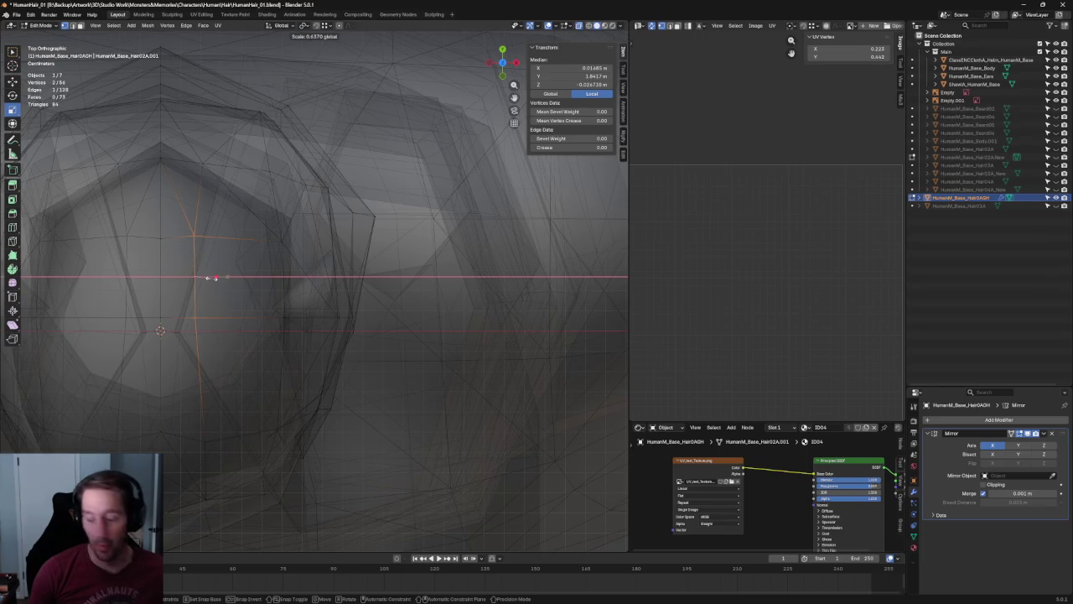
scroll(235, 269, down, 5)
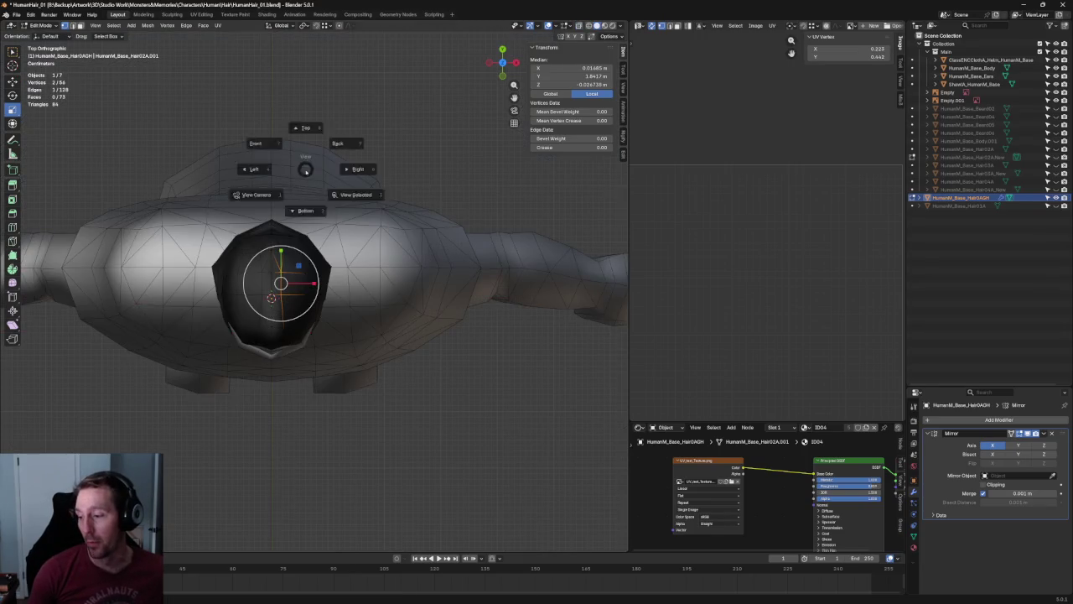
key(KP_1)
key(grave)
click(413, 235)
scroll(412, 234, up, 3)
scroll(335, 269, up, 2)
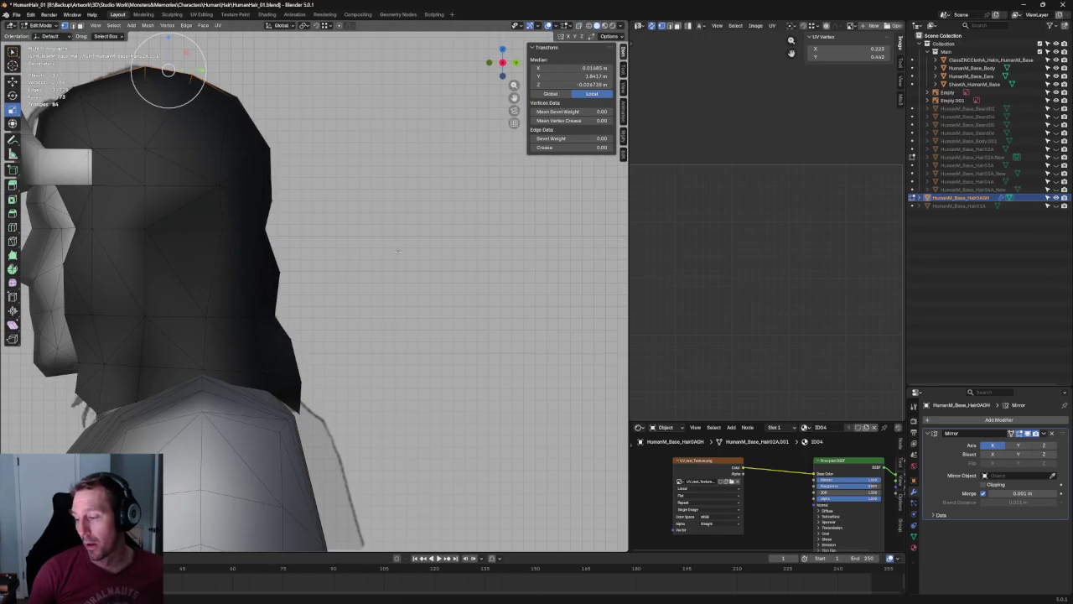
key(alt+z)
key(alt+z)
key(alt+a)
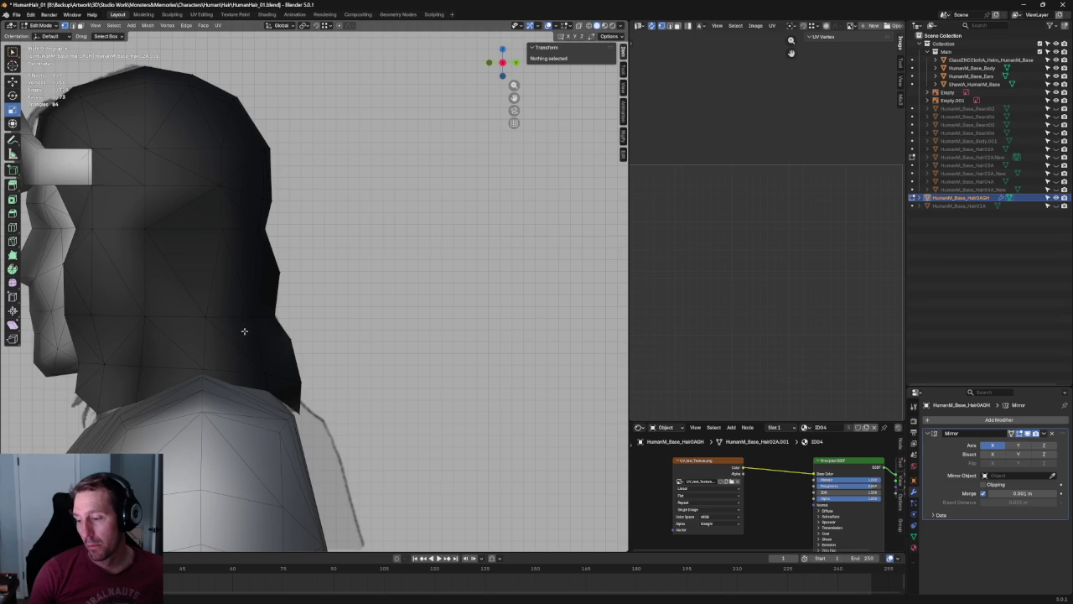
key(alt+z)
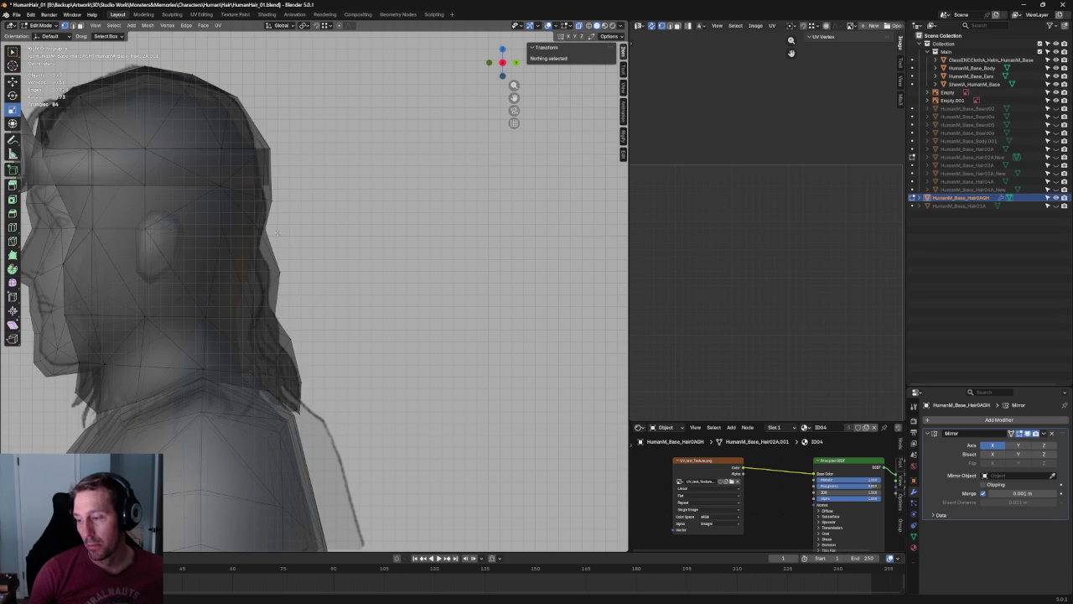
scroll(321, 249, up, 2)
Move two vertices on the hair's back edge along Y to follow the sketch.
drag(315, 308, 317, 307)
key(g)
key(y)
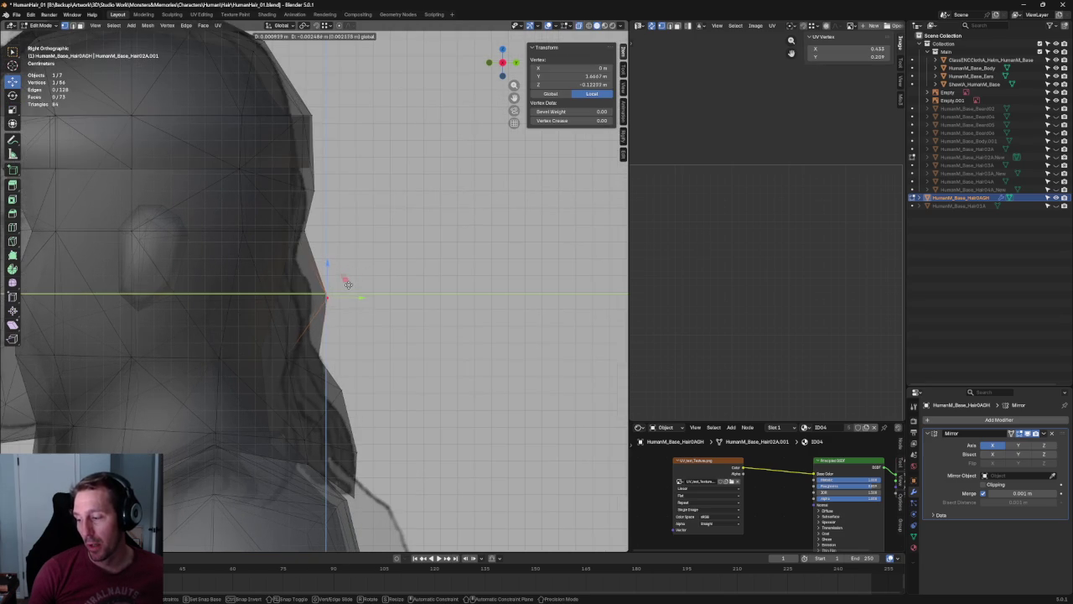
click(344, 282)
click(341, 210)
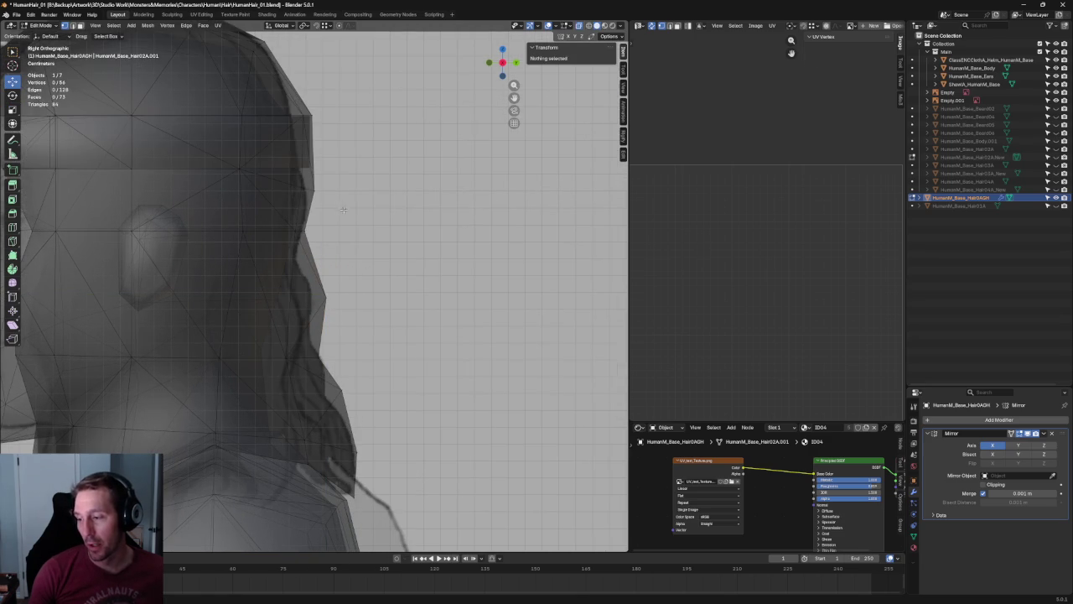
drag(309, 212, 308, 213)
scroll(302, 212, up, 2)
key(alt+z)
key(alt+z)
key(g)
key(y)
click(280, 216)
click(334, 185)
Try moving two edge vertices sideways, cancel so the mesh stays unchanged, and clear the selection.
drag(334, 185, 264, 379)
key(shift+space)
key(g)
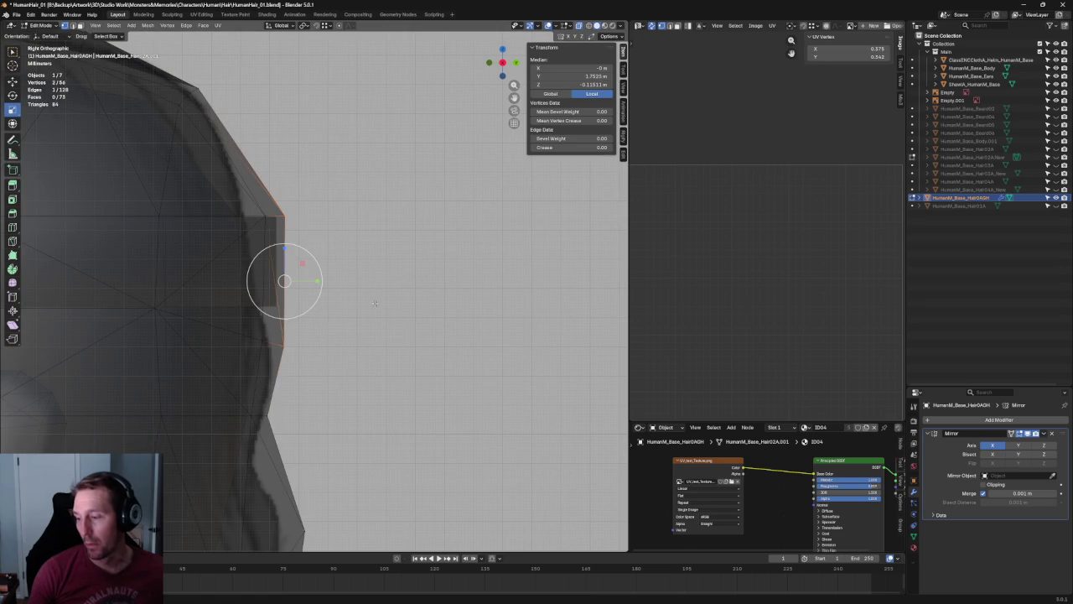
mouse_move(327, 287)
mouse_down()
mouse_move(263, 279)
mouse_move(290, 277)
mouse_up()
right_click(307, 280)
right_click(290, 277)
key(alt+a)
mouse_move(290, 276)
middle_down()
mouse_move(247, 285)
mouse_move(299, 305)
mouse_move(240, 394)
mouse_move(374, 396)
middle_up()
In Right Ortho view, move a vertex on the back of the hair along Y.
click(299, 273)
key(alt+z)
click(240, 394)
key(KP_3)
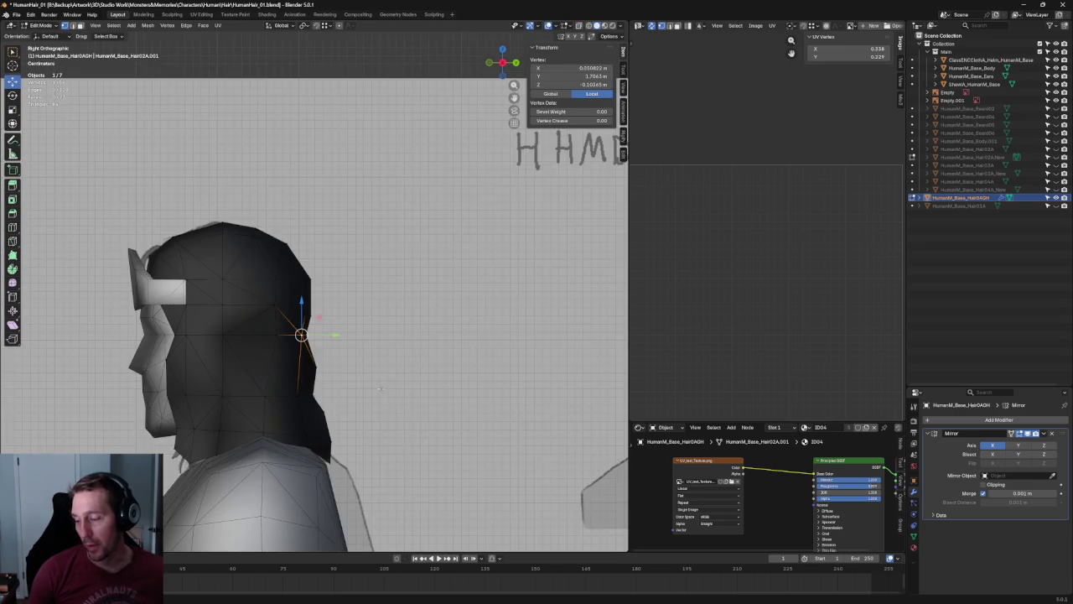
scroll(374, 379, up, 3)
key(alt+z)
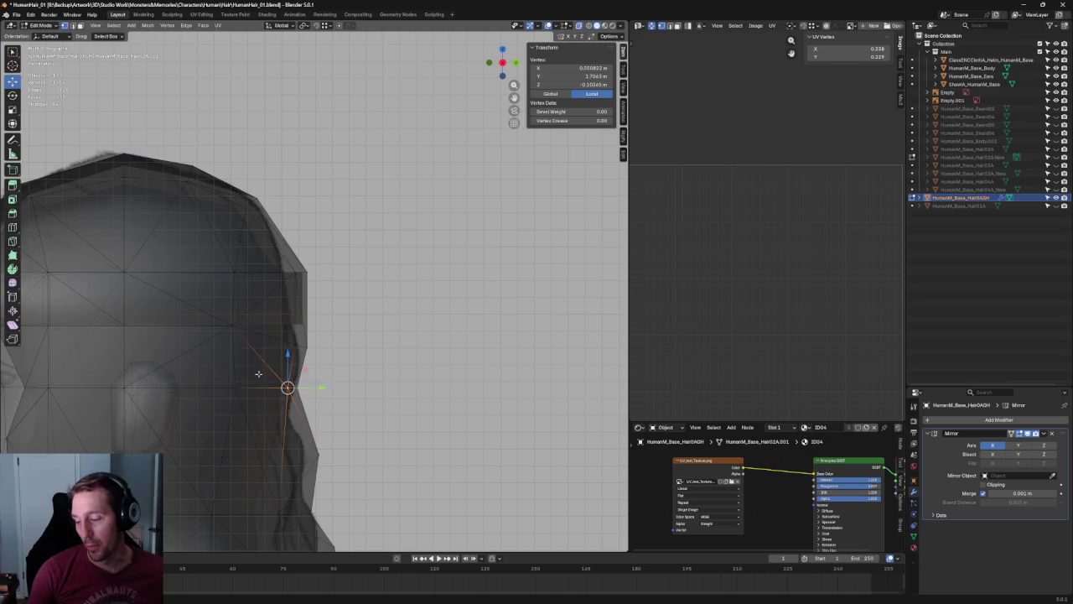
drag(250, 381, 199, 414)
key(g)
key(y)
click(254, 388)
Scale a vertical column of head vertices along Y to narrow the profile.
drag(193, 218, 251, 460)
key(shift+space)
key(s)
key(s)
key(y)
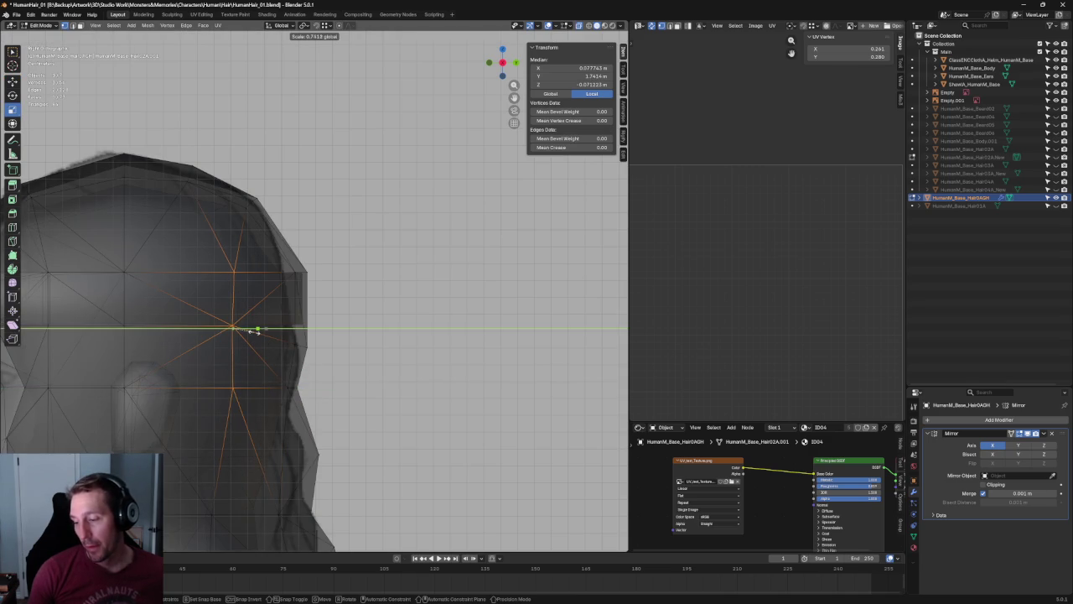
key(Return)
scroll(252, 335, down, 4)
click(320, 83)
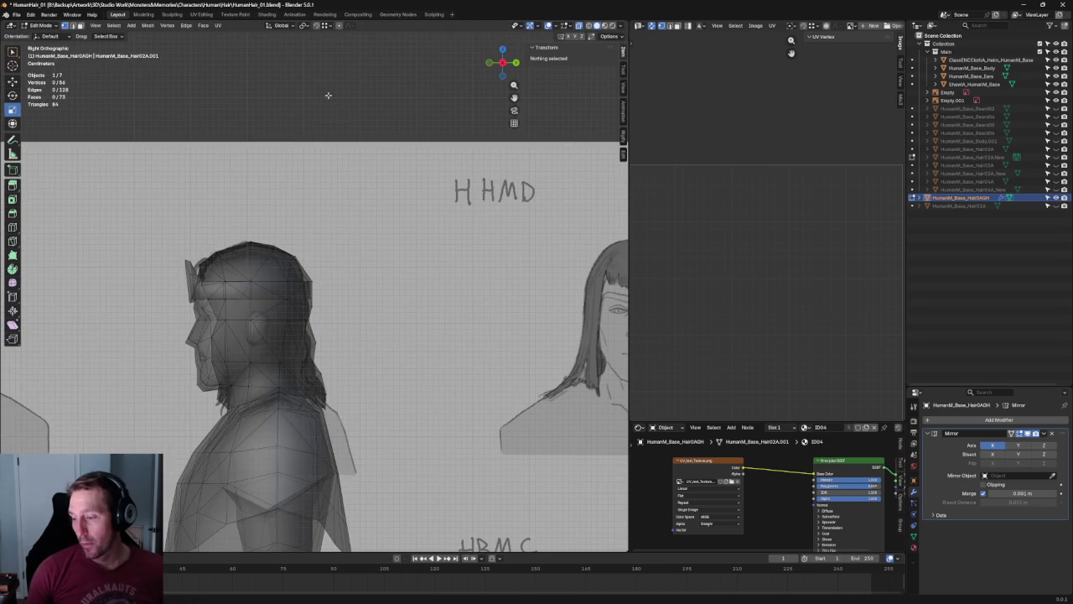
scroll(254, 225, up, 5)
scroll(269, 233, up, 2)
scroll(277, 237, down, 2)
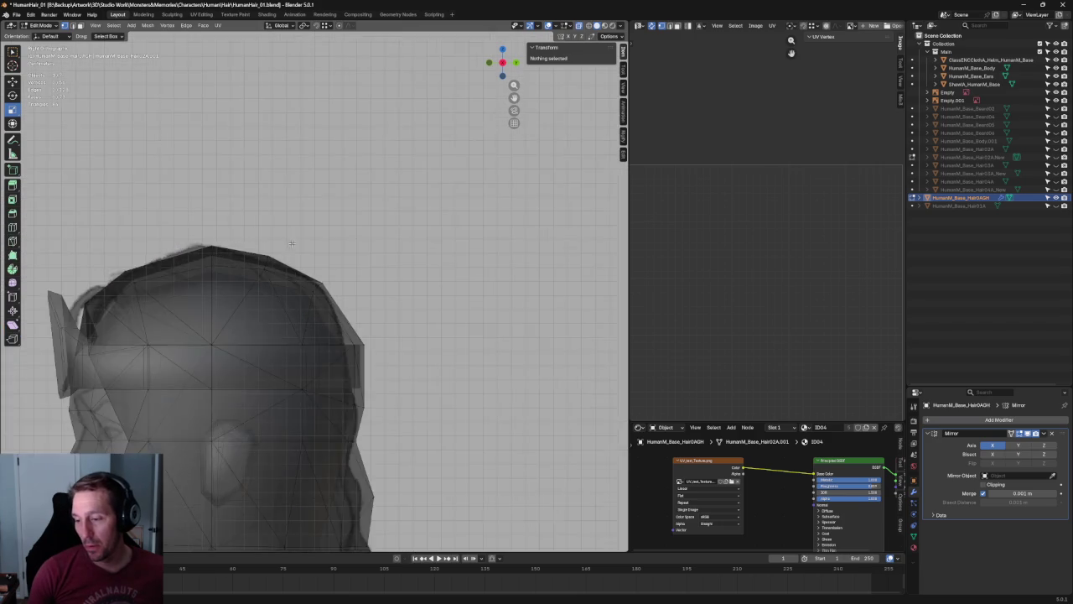
scroll(285, 240, up, 2)
click(236, 249)
key(g)
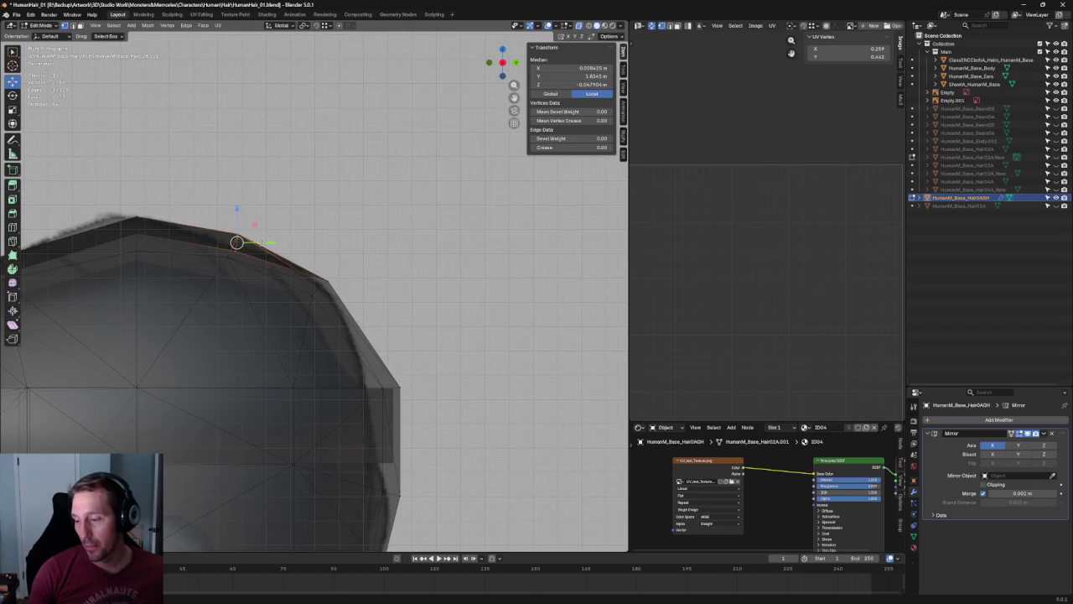
click(296, 202)
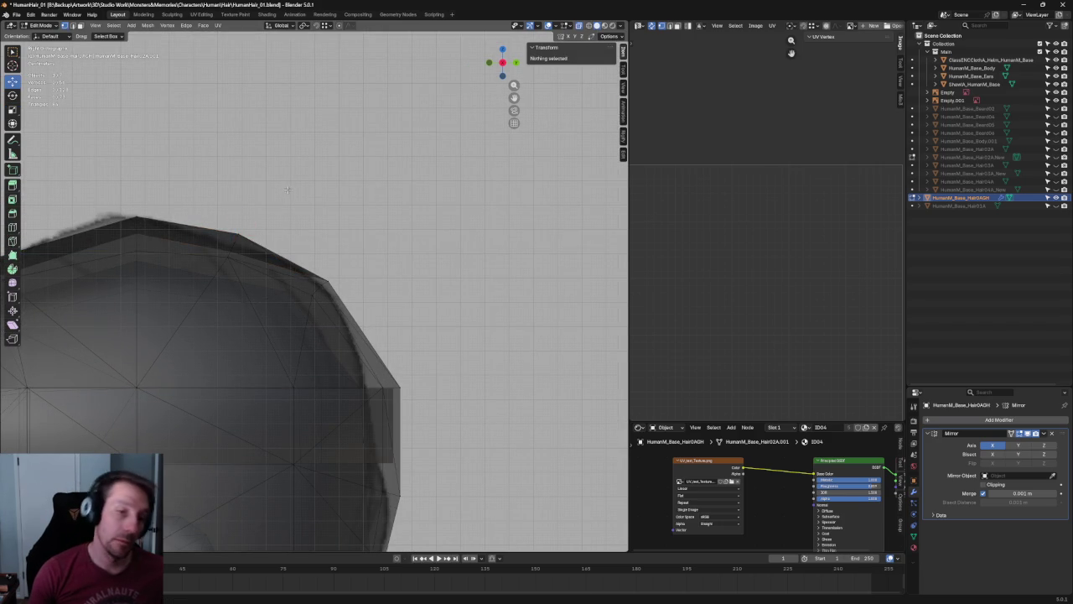
scroll(296, 202, down, 10)
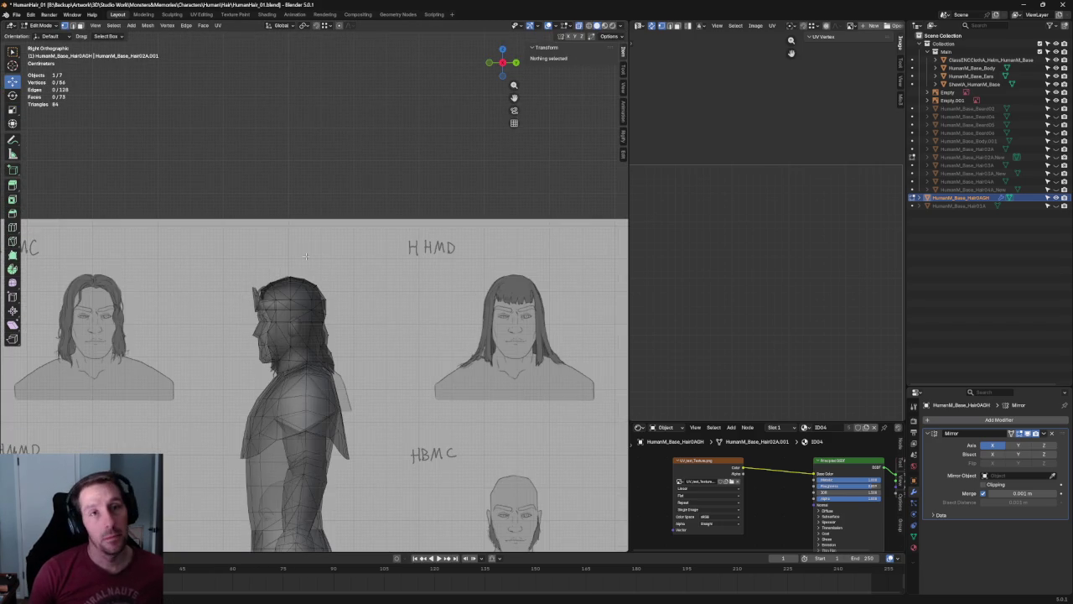
scroll(288, 244, down, 1)
scroll(307, 318, up, 5)
scroll(307, 318, up, 5)
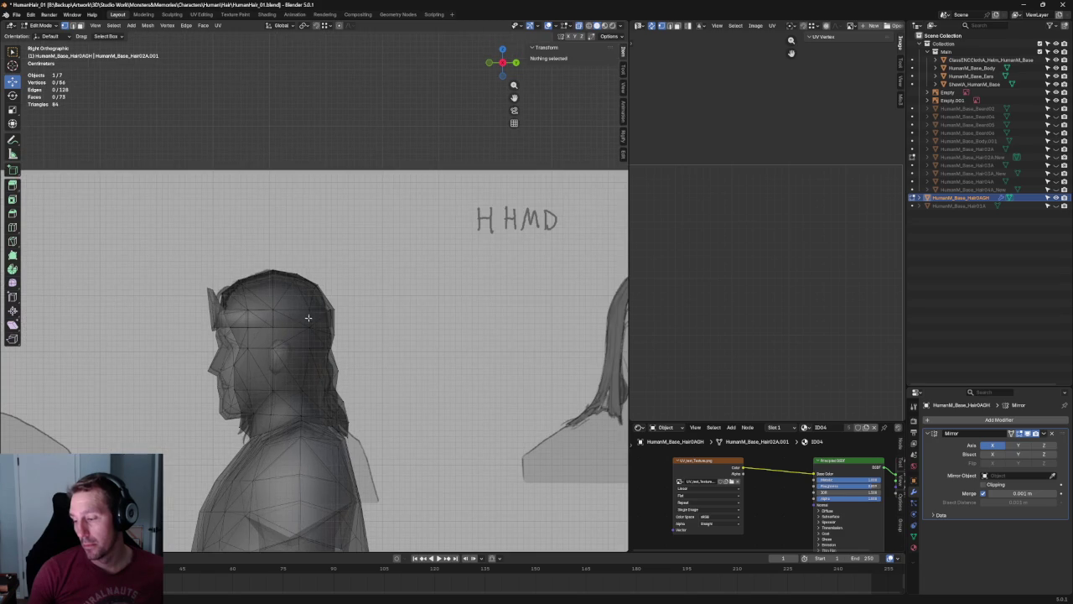
mouse_move(373, 416)
shift+middle_down()
mouse_move(343, 340)
mouse_move(355, 317)
mouse_move(390, 317)
mouse_move(253, 310)
mouse_move(383, 371)
mouse_move(412, 367)
mouse_move(360, 375)
shift+middle_up()
key(alt+z)
scroll(342, 341, down, 2)
key(KP_3)
scroll(251, 319, up, 6)
scroll(251, 323, down, 3)
scroll(249, 326, down, 1)
key(grave)
click(344, 346)
Move the strand's lower corner vertex along Z after abandoning a sideways move.
scroll(287, 397, up, 3)
click(282, 400)
key(g)
key(x)
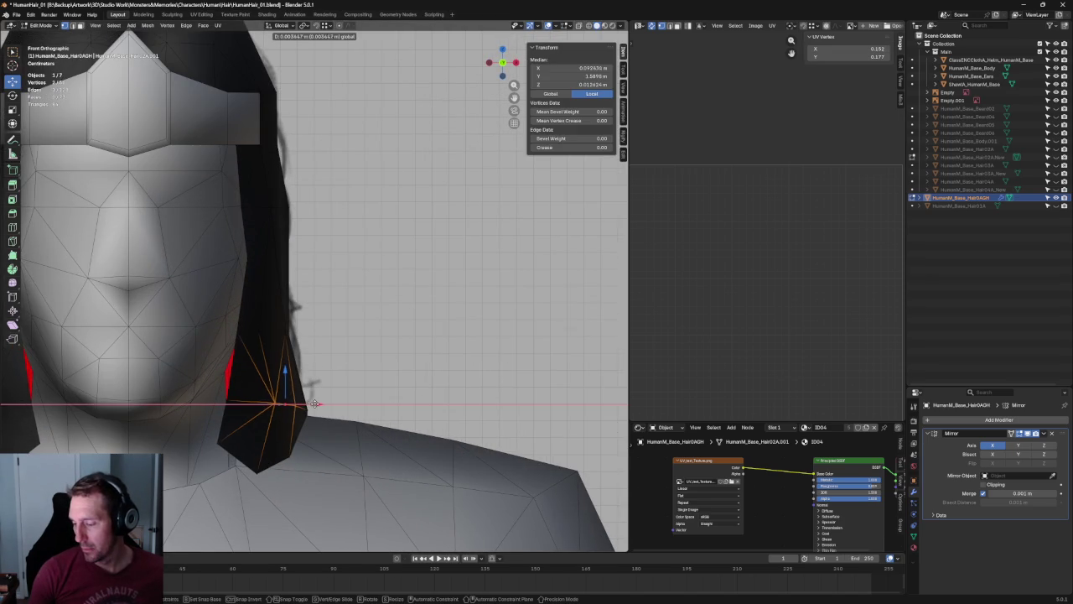
key(Escape)
click(286, 402)
key(g)
key(z)
click(287, 382)
Adjust two more strand vertices up–down along Z.
click(277, 394)
click(276, 403)
key(g)
key(z)
click(276, 394)
click(314, 377)
click(228, 368)
key(g)
key(z)
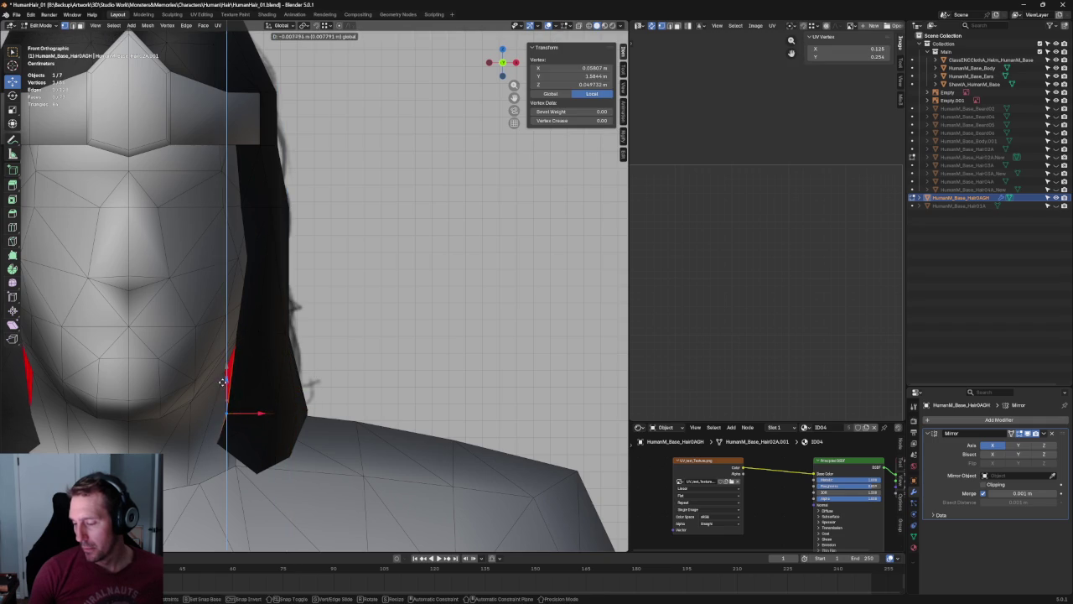
click(329, 335)
Return to the Right Ortho side view and select vertices at the bottom of the hair.
scroll(328, 335, down, 5)
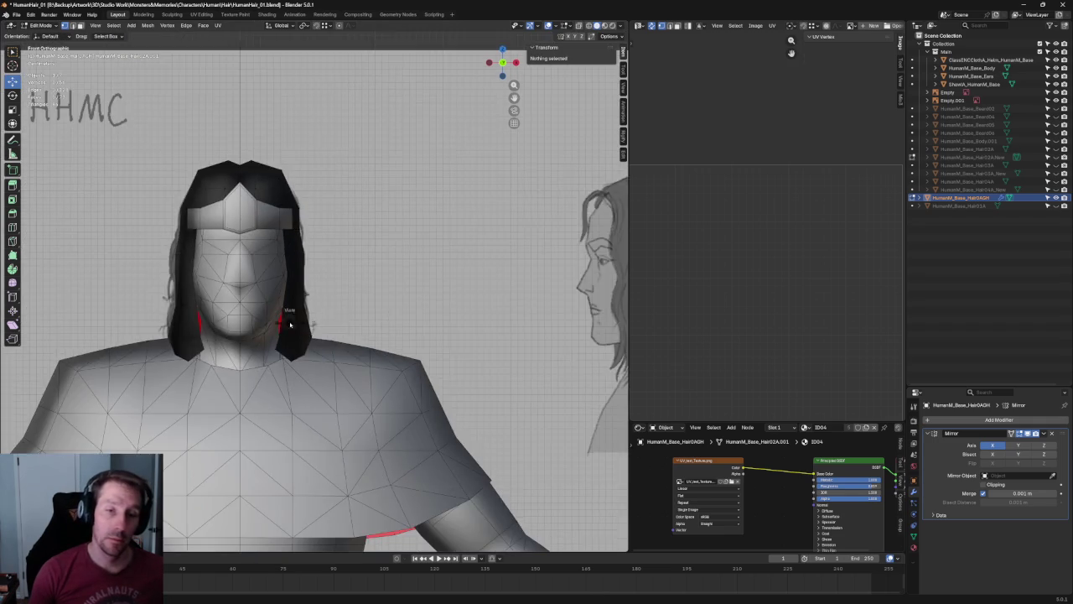
key(KP_3)
shift+middle_drag(290, 321, 260, 314)
scroll(237, 303, up, 2)
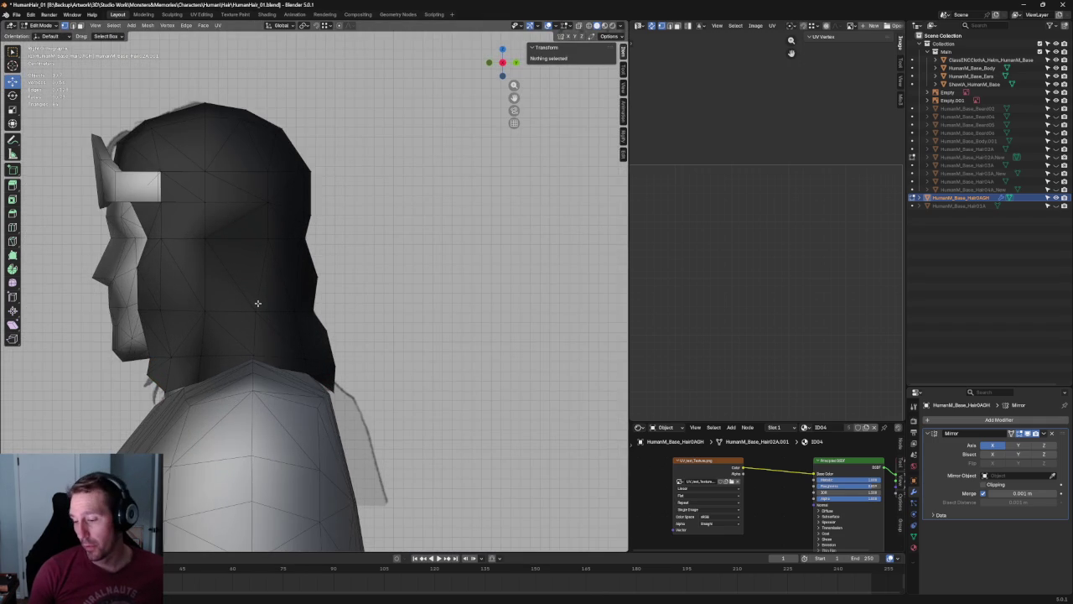
scroll(245, 311, up, 2)
key(alt+z)
mouse_move(228, 398)
mouse_down()
mouse_move(201, 368)
mouse_move(203, 379)
mouse_up()
scroll(233, 385, up, 1)
key(alt+z)
click(262, 385)
scroll(266, 381, up, 2)
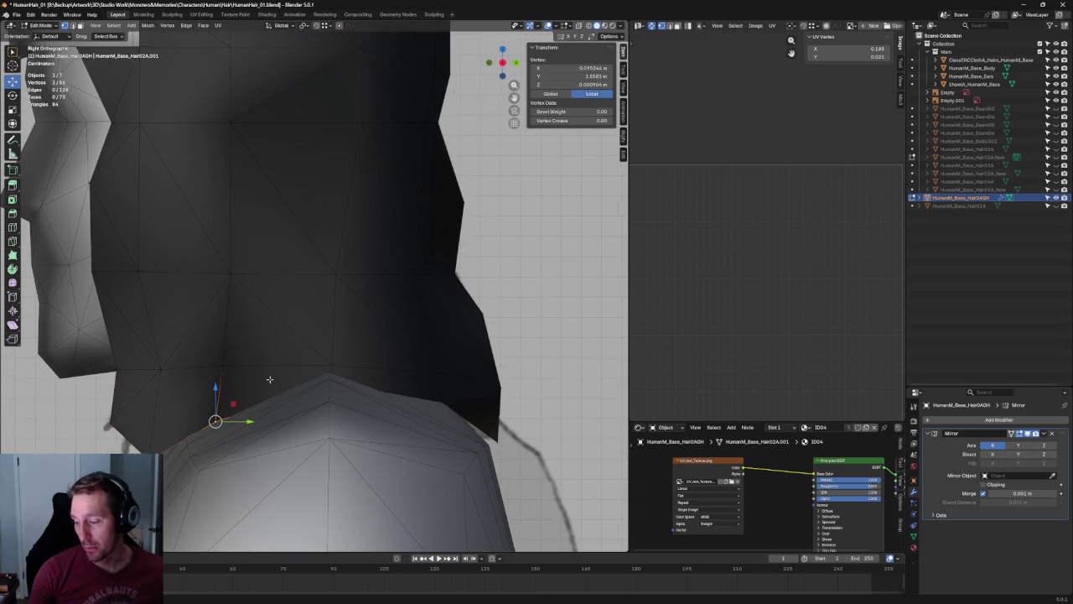
key(alt+z)
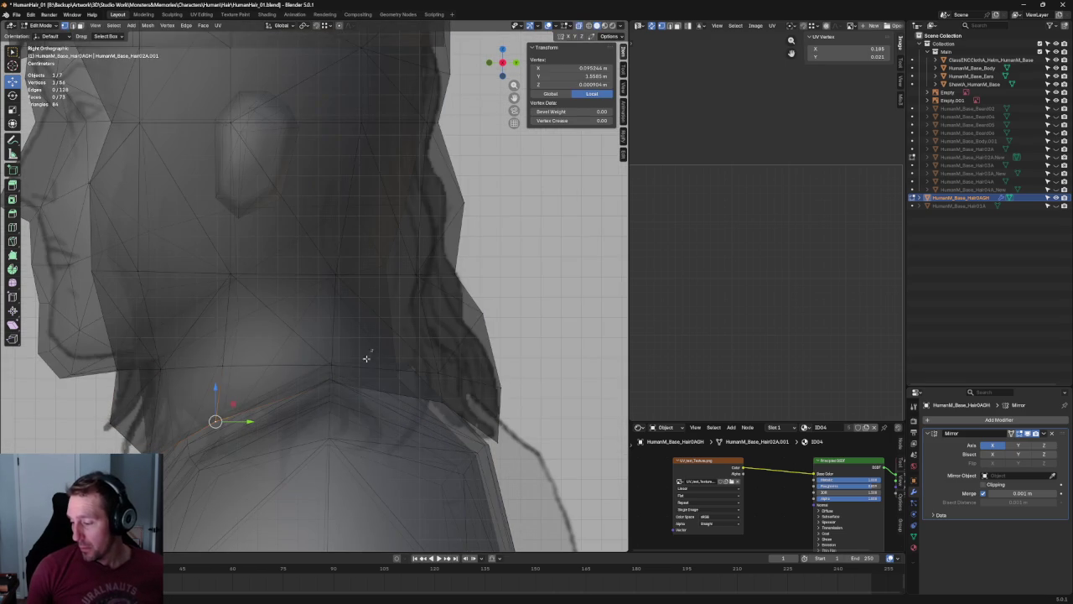
Move the two vertices above the shoulder along Z, then along Y.
drag(369, 348, 315, 386)
key(alt+z)
key(g)
key(z)
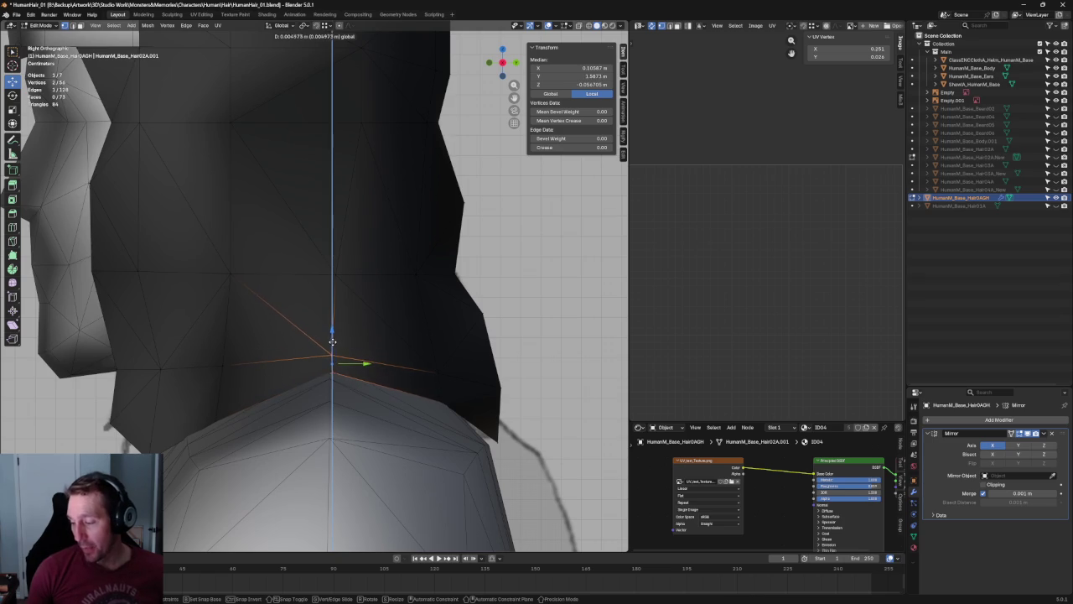
click(333, 340)
key(g)
key(y)
click(360, 362)
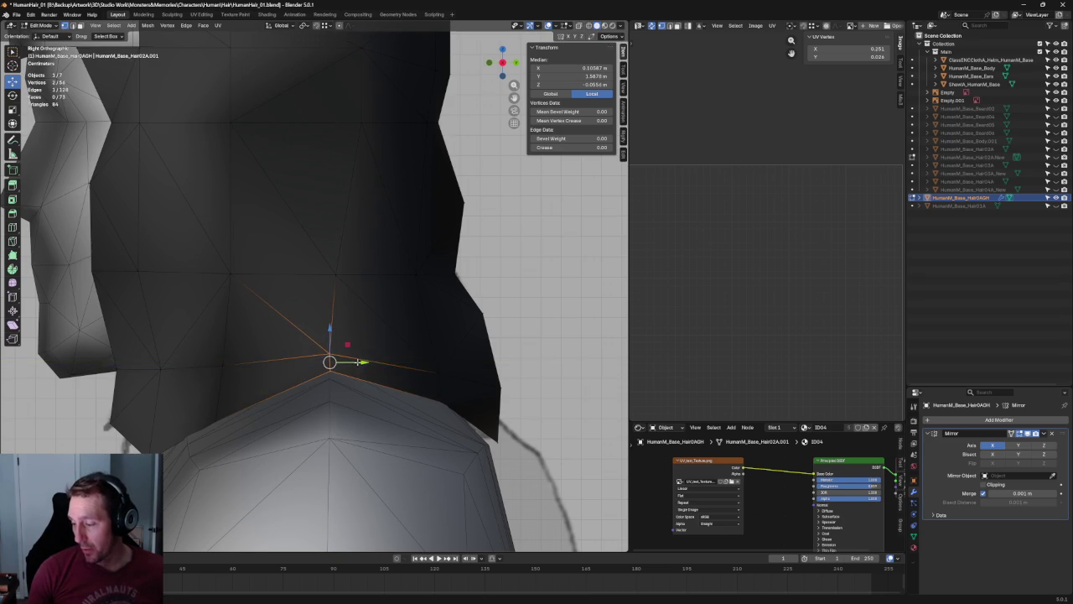
scroll(361, 362, down, 4)
click(449, 362)
Shift the vertex where hair meets the shoulder along Y, then raise it along Z.
scroll(450, 362, up, 5)
key(alt+z)
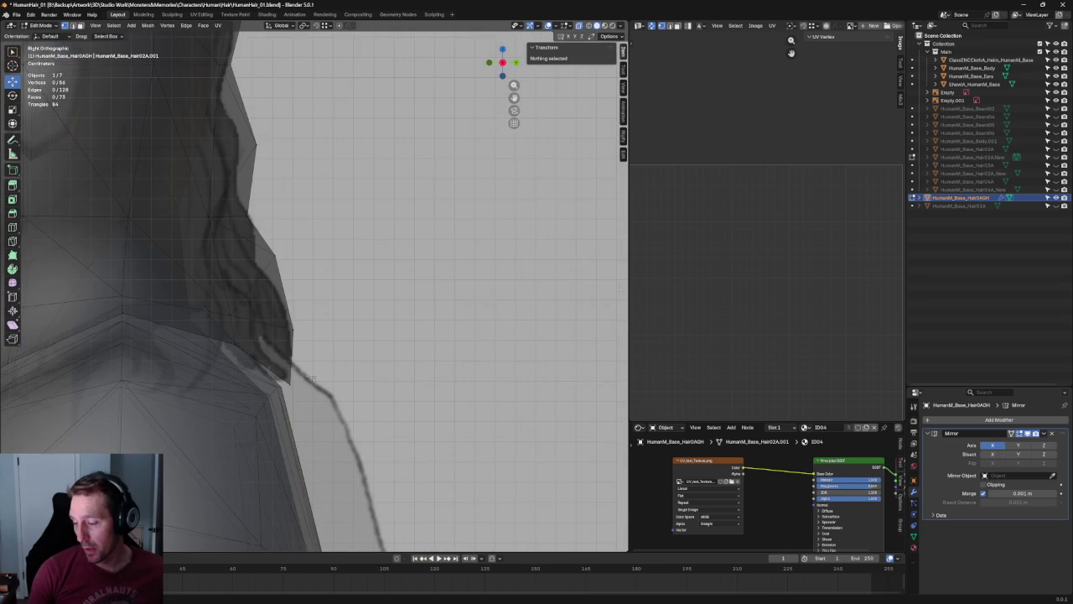
click(307, 384)
key(alt+z)
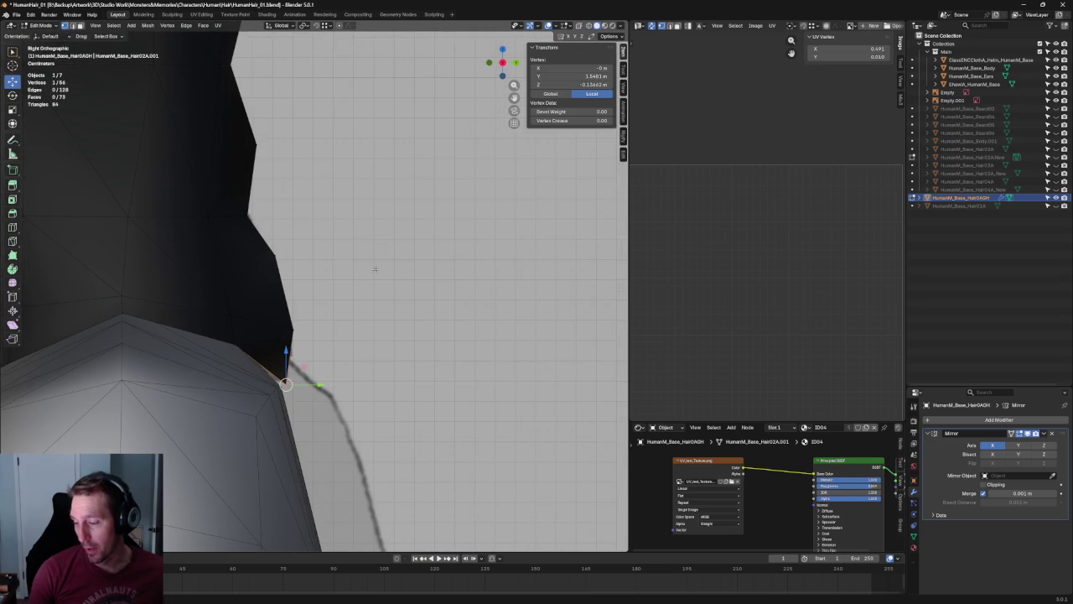
key(alt+z)
shift+middle_drag(335, 239, 349, 274)
key(g)
key(y)
click(318, 293)
key(g)
key(z)
click(329, 341)
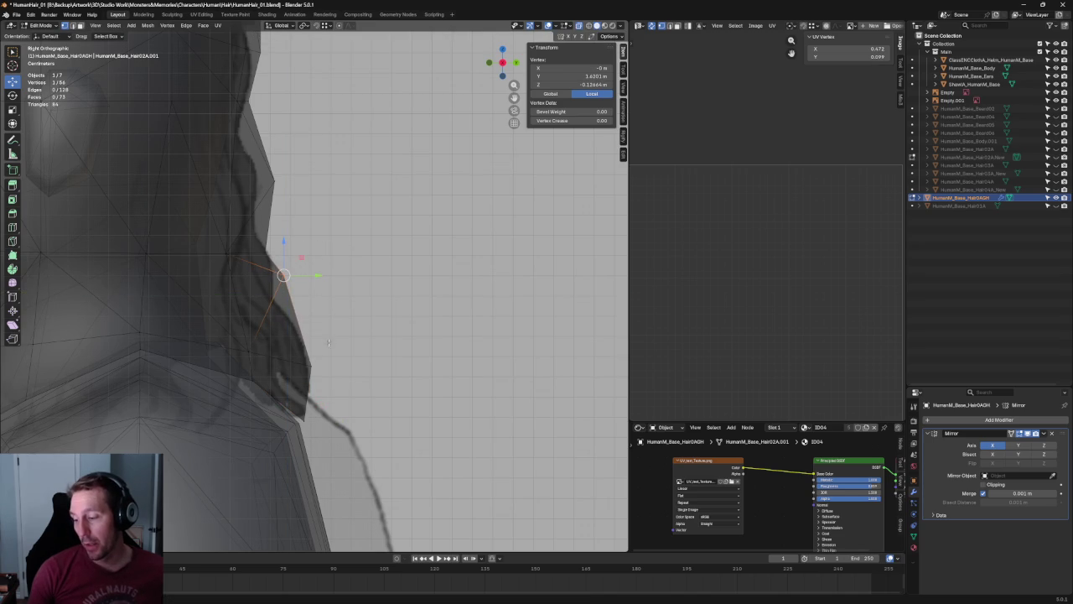
Move the next vertex down the hair's back edge along Y.
drag(348, 344, 289, 376)
key(g)
key(y)
click(315, 344)
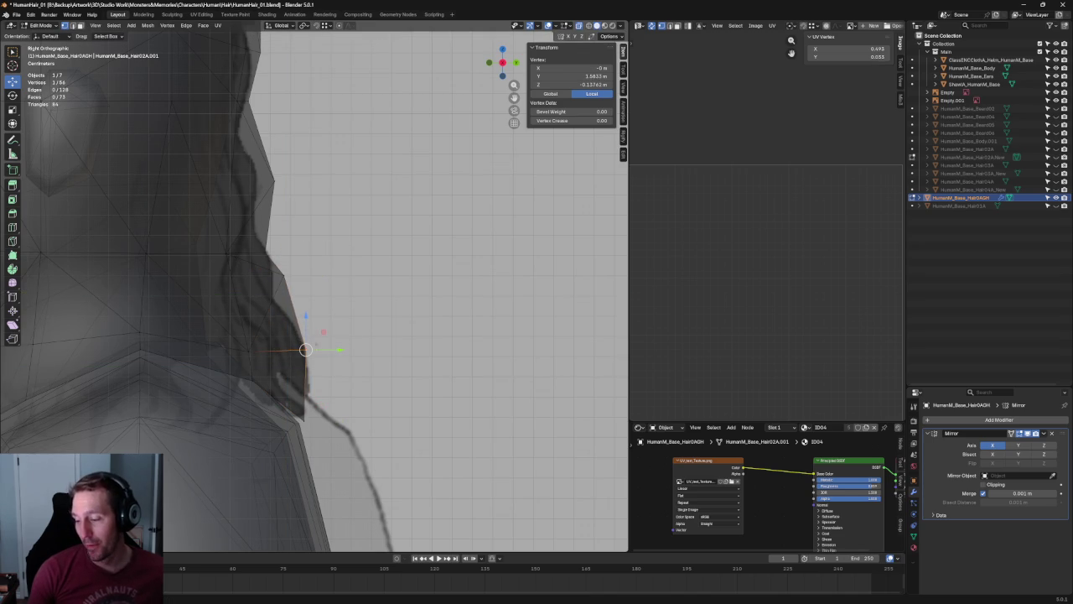
click(233, 383)
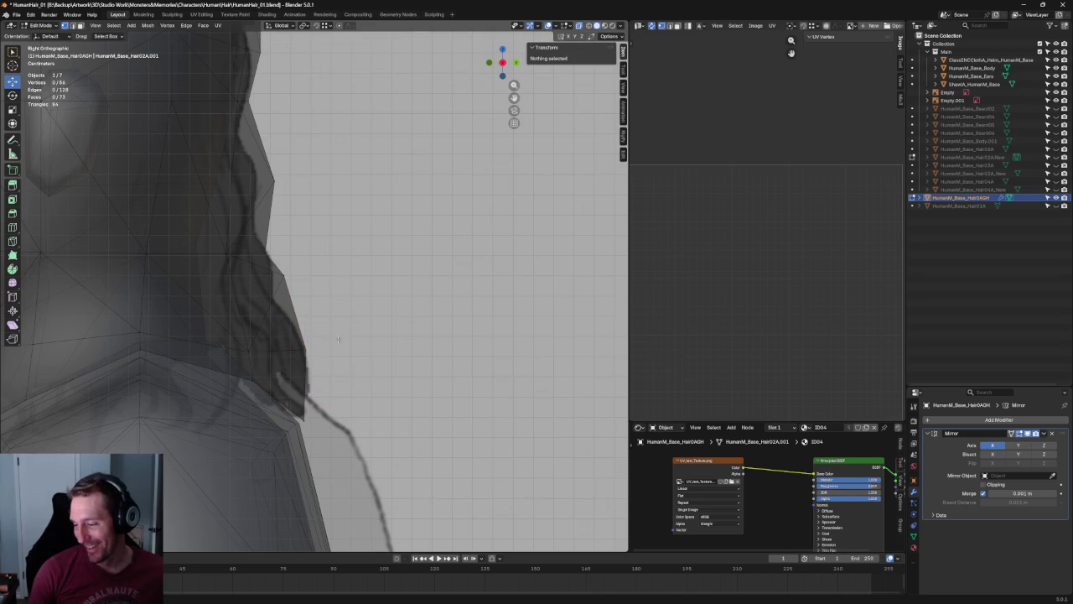
Select edges on the hair's back outline near the neck, then zoom out.
drag(337, 341, 238, 380)
click(252, 381)
drag(272, 338, 245, 396)
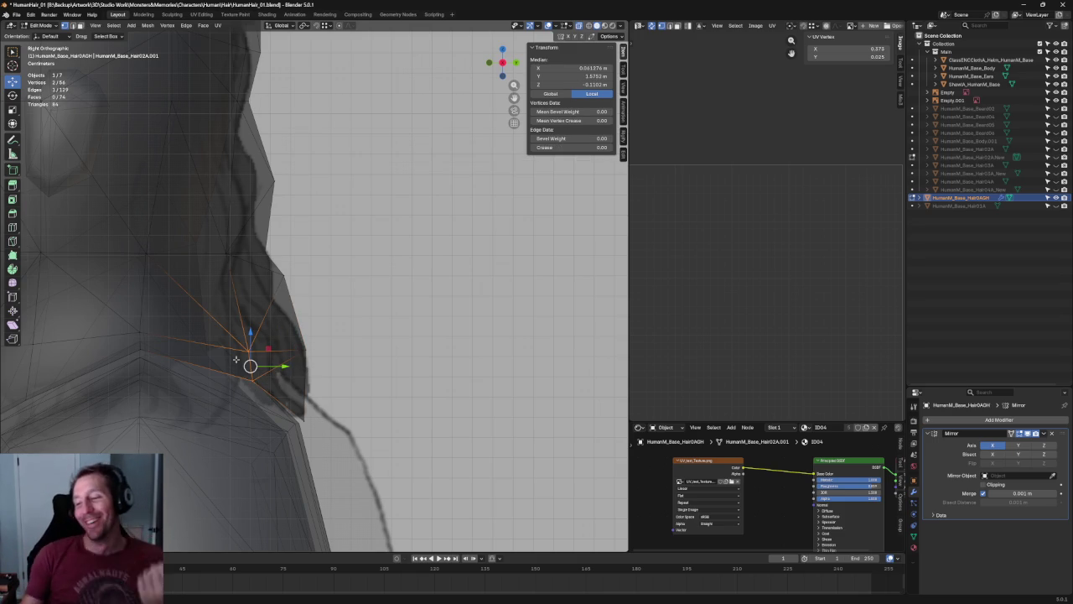
scroll(265, 367, down, 4)
scroll(335, 294, up, 3)
scroll(468, 189, up, 2)
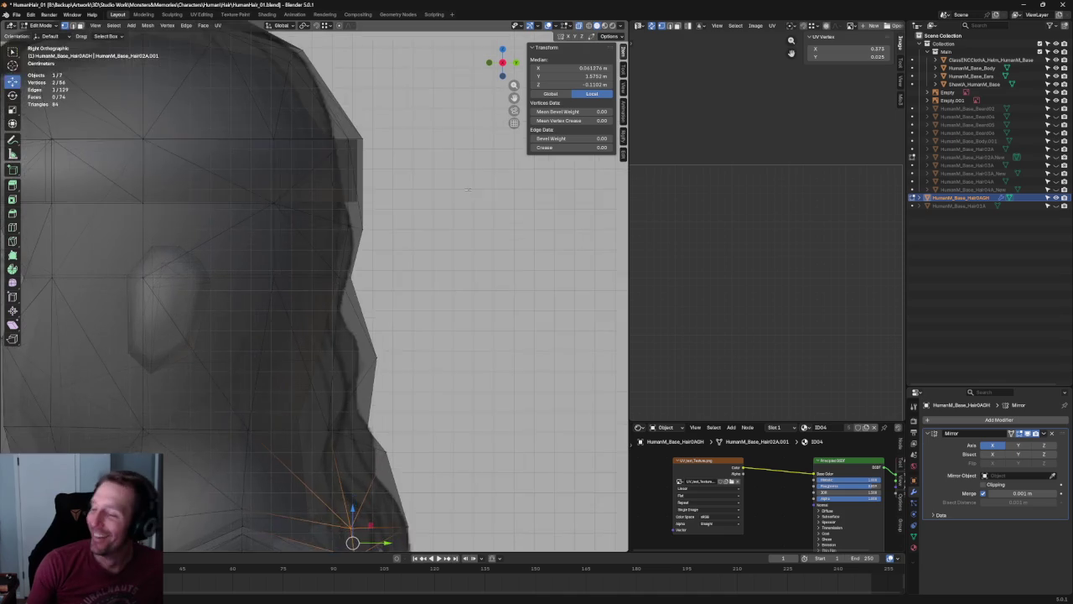
scroll(468, 190, down, 2)
scroll(462, 191, down, 1)
scroll(457, 193, down, 2)
In front view with X-ray on, slide the temple vertex sideways along X.
key(alt+z)
scroll(459, 212, down, 4)
scroll(453, 218, up, 1)
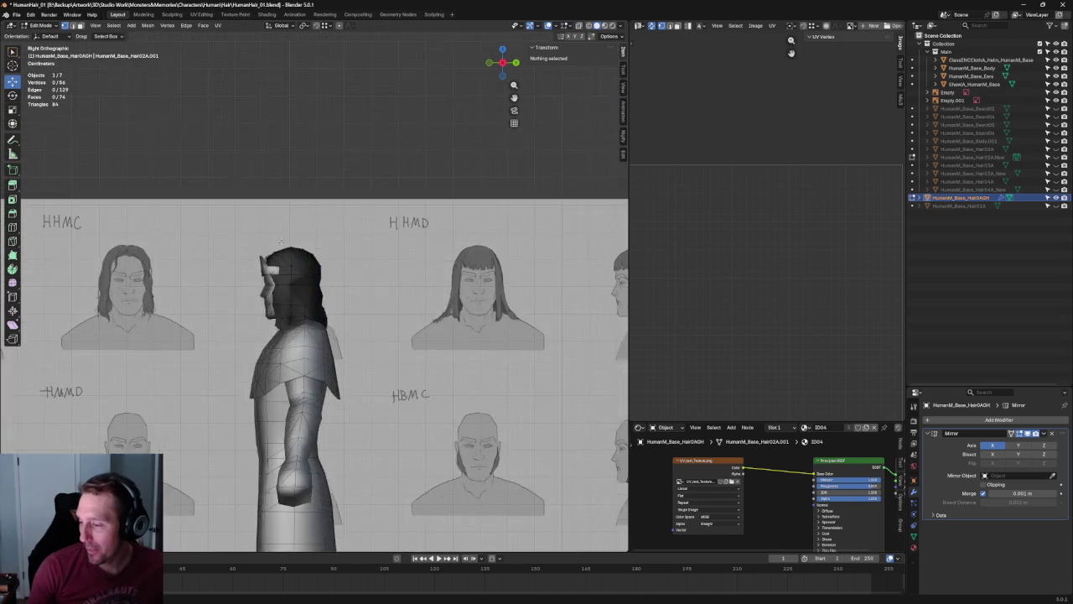
key(KP_1)
key(alt+a)
scroll(328, 304, up, 6)
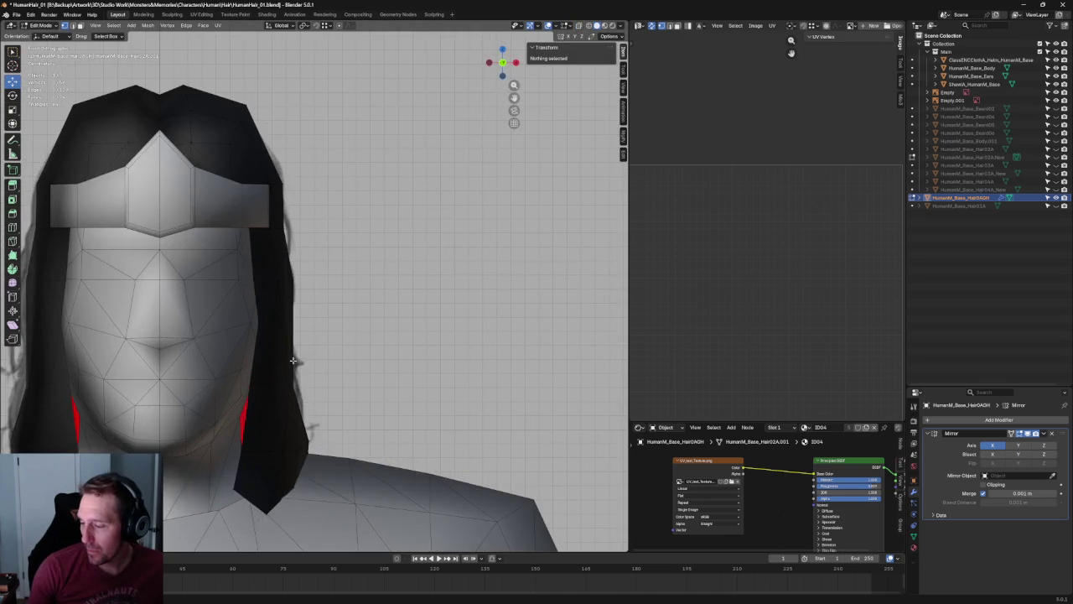
key(alt+z)
key(alt+z)
click(259, 322)
key(alt+z)
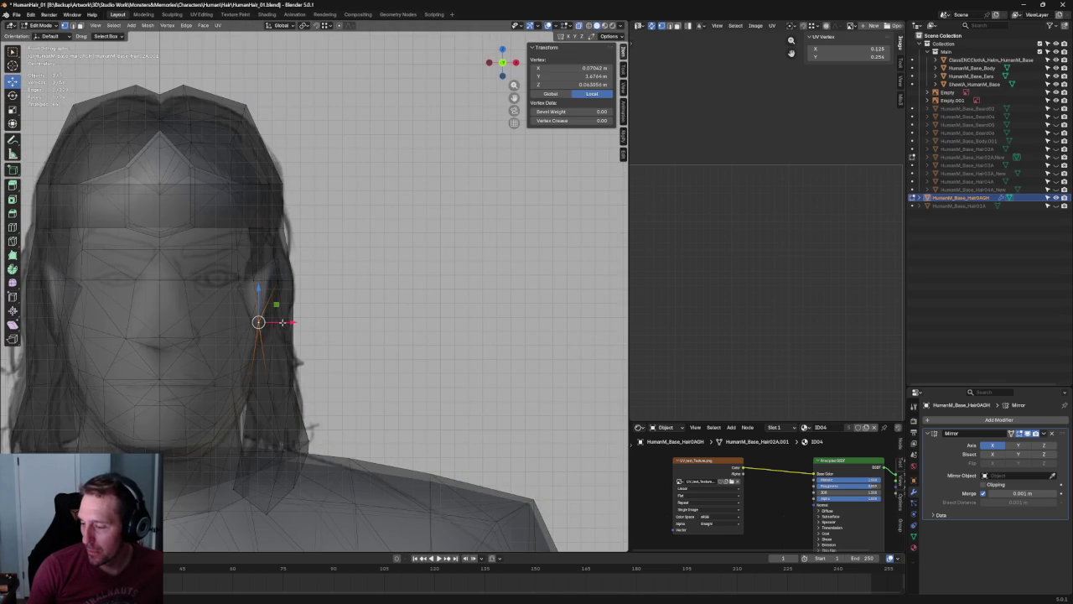
key(alt+z)
drag(282, 322, 271, 280)
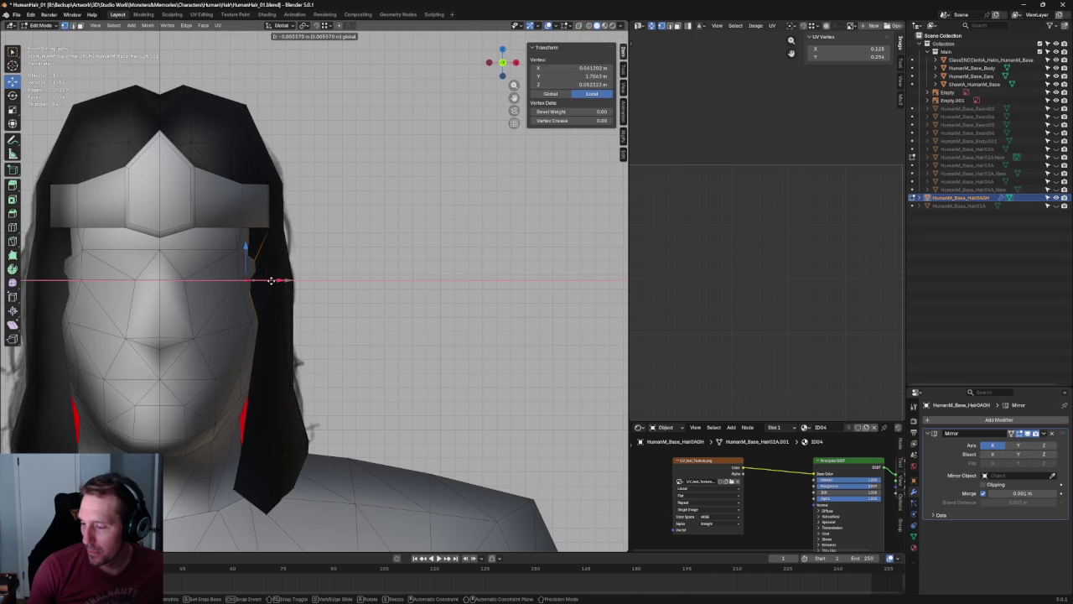
click(275, 281)
In side view, move the temple vertex along Y and nudge it slightly upward.
key(3)
key(g)
key(y)
click(124, 290)
scroll(240, 337, up, 4)
key(g)
click(124, 303)
Back in front view, shift the sideburn vertex slightly inward along X.
key(1)
drag(217, 337, 219, 337)
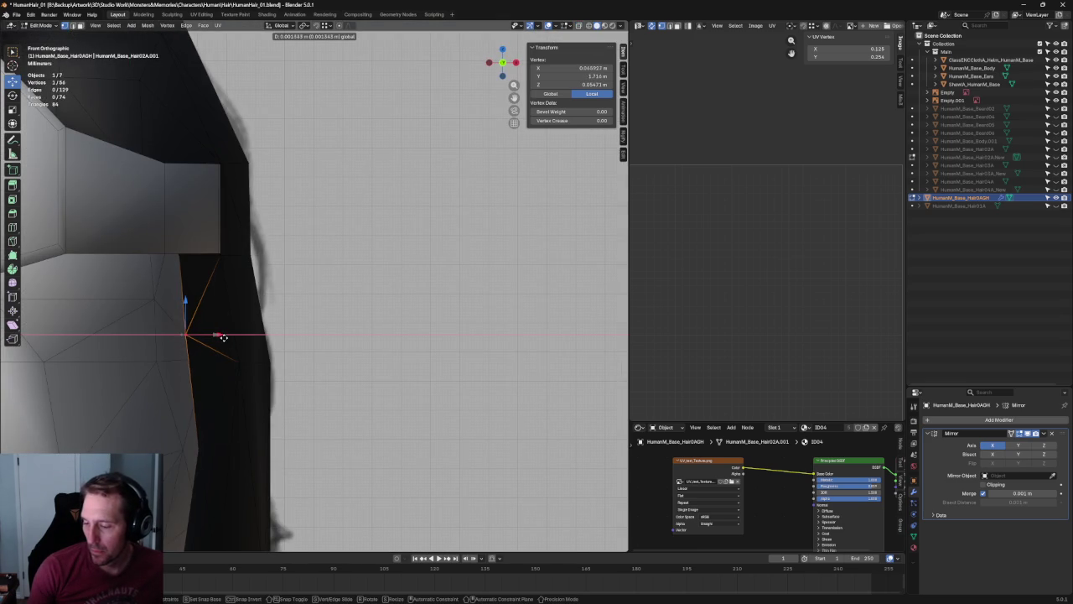
scroll(220, 337, down, 5)
middle_drag(252, 319, 305, 308)
key(grave)
click(277, 361)
click(278, 340)
scroll(272, 384, up, 4)
drag(272, 383, 260, 378)
key(alt+z)
click(367, 328)
key(ctrl+z)
click(355, 383)
In side view, move the lower sideburn vertices along Y, then deselect and frame the character.
key(grave)
click(278, 388)
click(201, 380)
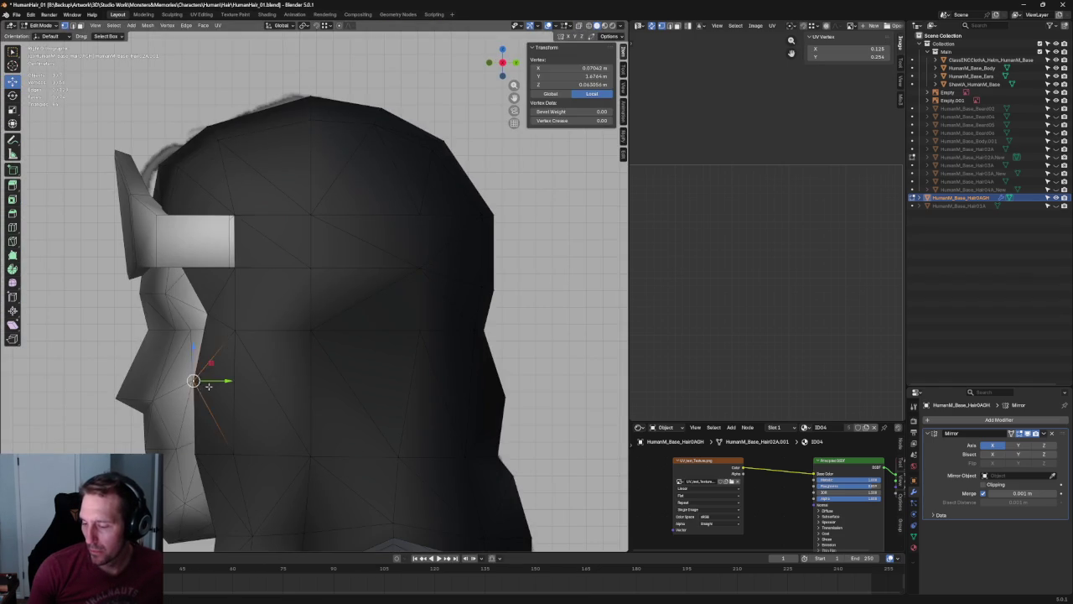
key(alt+z)
drag(215, 382, 216, 382)
shift+middle_drag(216, 383, 222, 309)
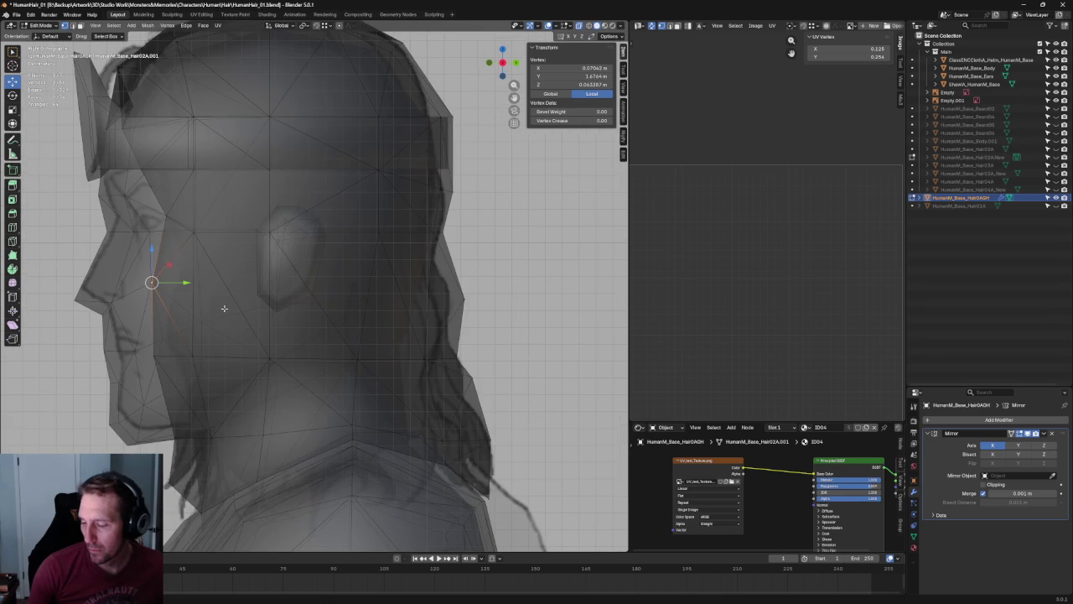
drag(134, 337, 232, 359)
drag(163, 408, 230, 465)
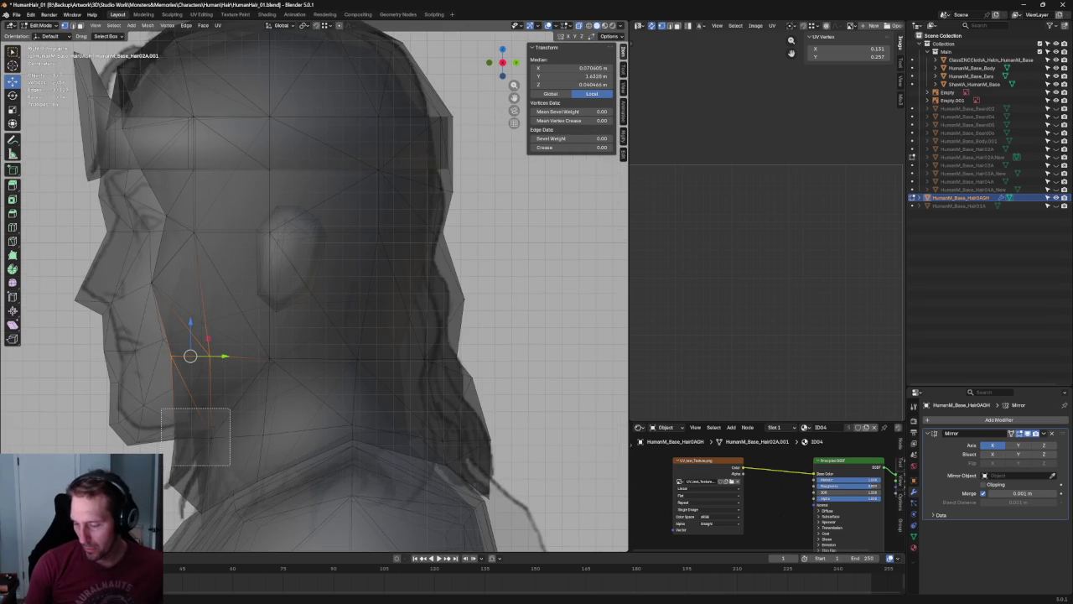
key(g)
key(y)
key(alt+a)
key(Home)
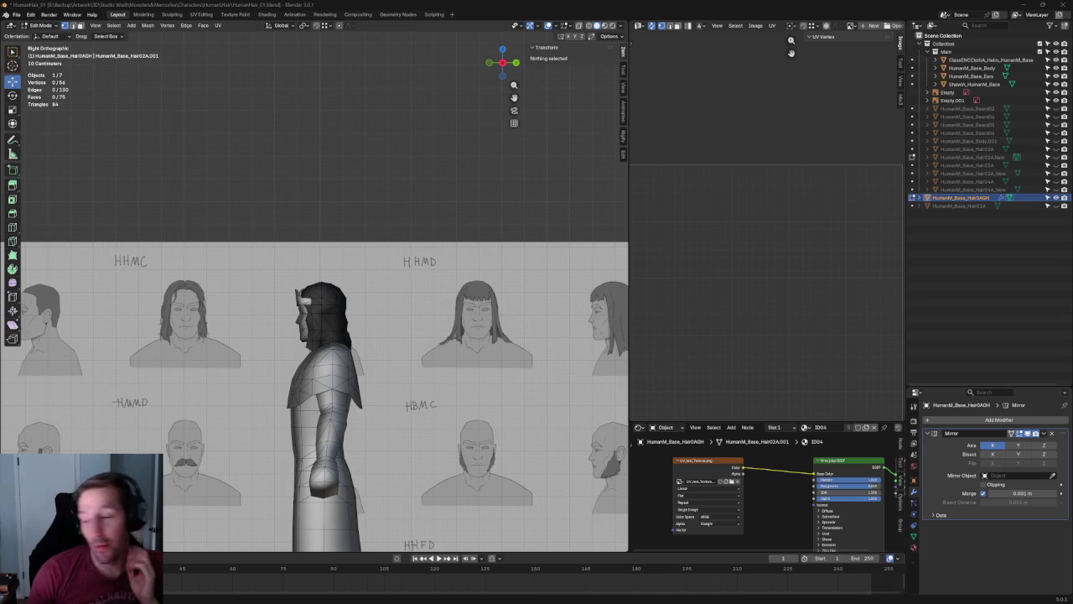
Raise two back-of-head outline vertices along Z and shift another outline vertex along Y.
scroll(469, 271, up, 7)
scroll(469, 271, up, 3)
key(alt+z)
click(235, 292)
drag(239, 272, 246, 250)
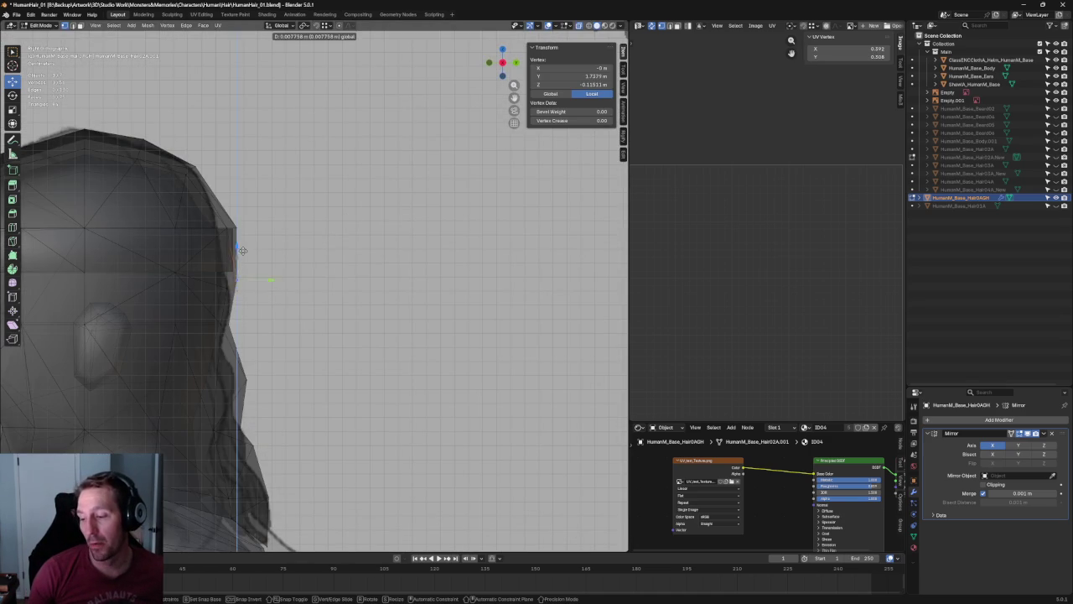
shift+click(235, 256)
key(g)
key(z)
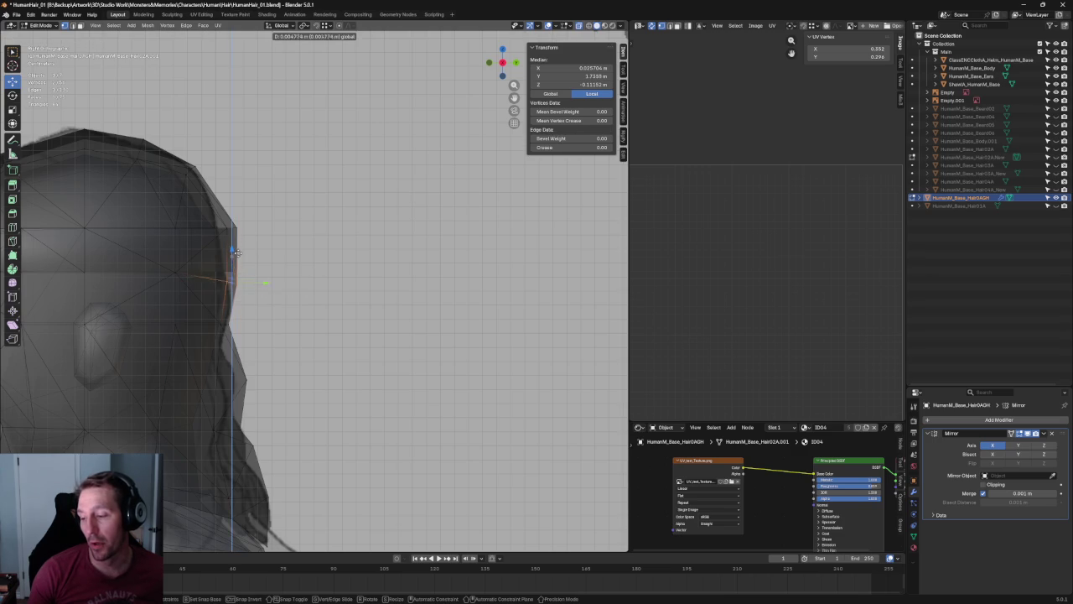
click(243, 248)
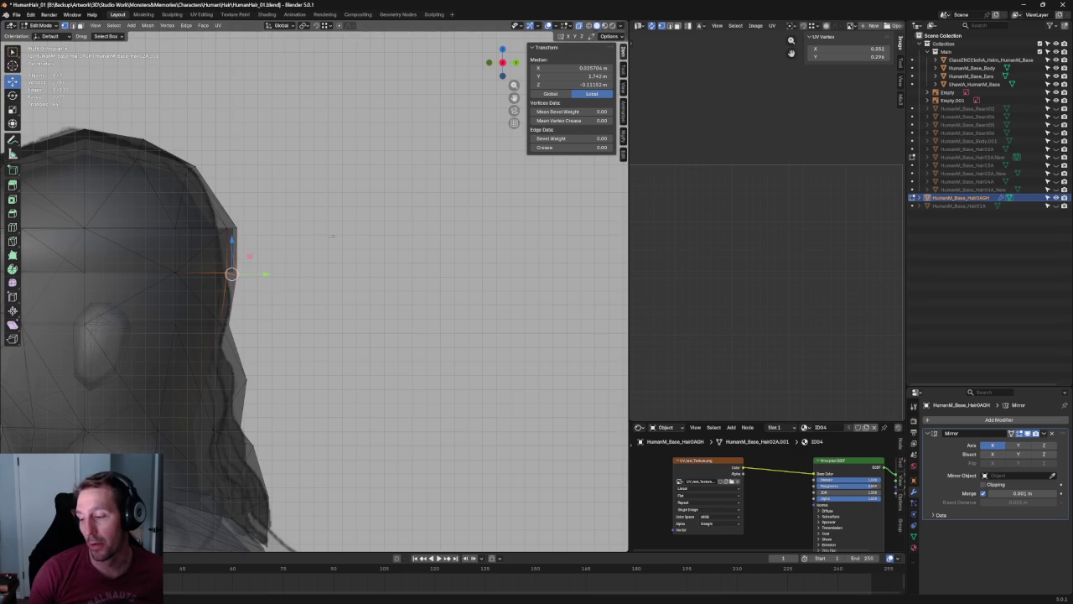
drag(238, 284, 239, 285)
key(g)
key(y)
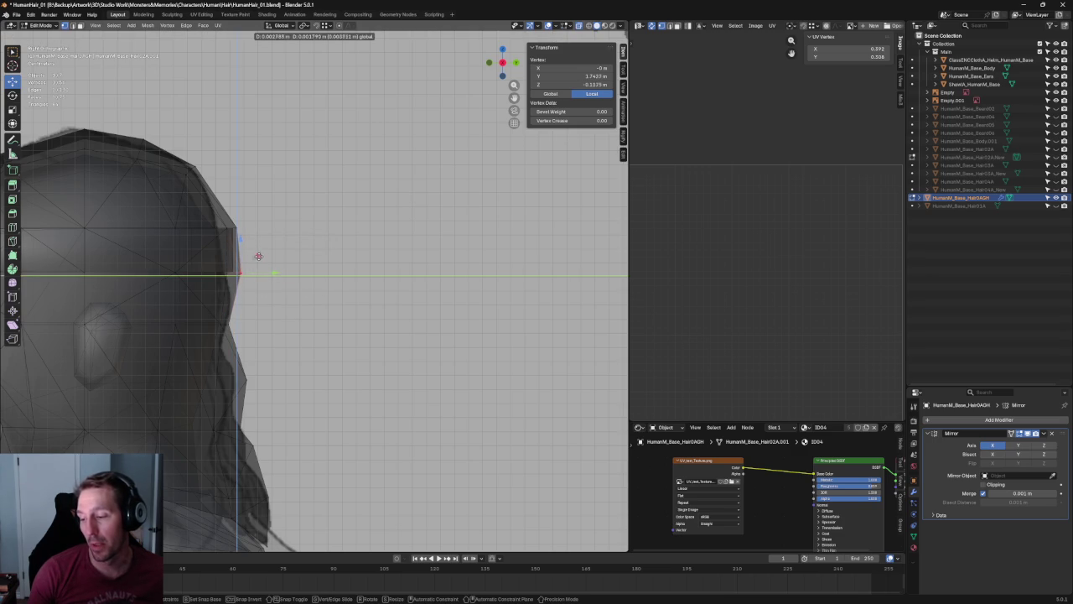
click(258, 256)
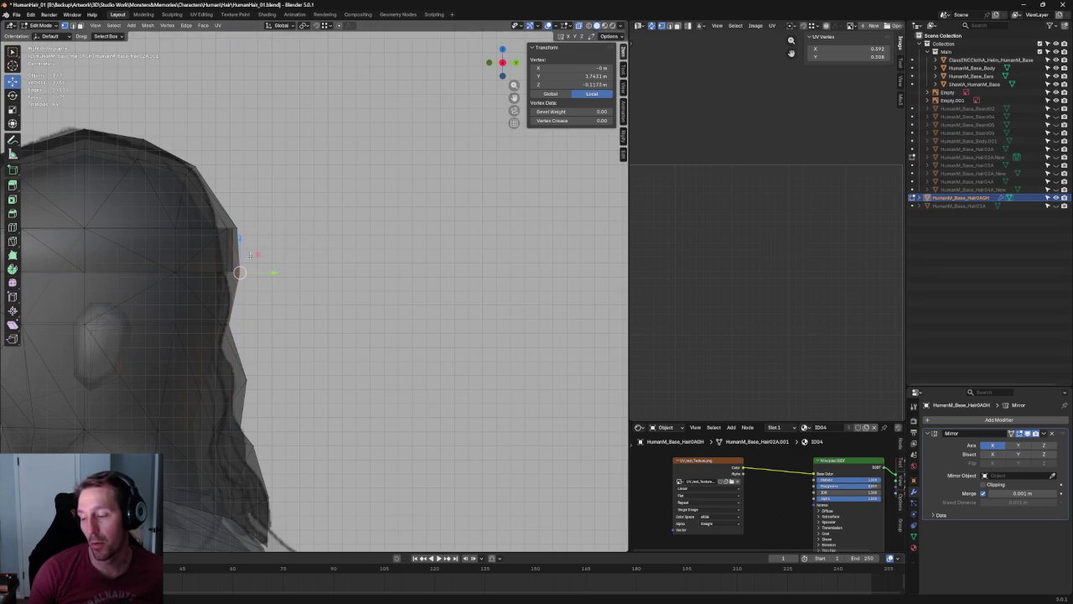
Orbit around the head in perspective to inspect the crown vertices.
scroll(214, 267, up, 3)
mouse_move(215, 266)
middle_down()
mouse_move(358, 278)
mouse_move(358, 314)
middle_up()
click(362, 314)
shift+click(287, 367)
middle_drag(287, 366, 335, 348)
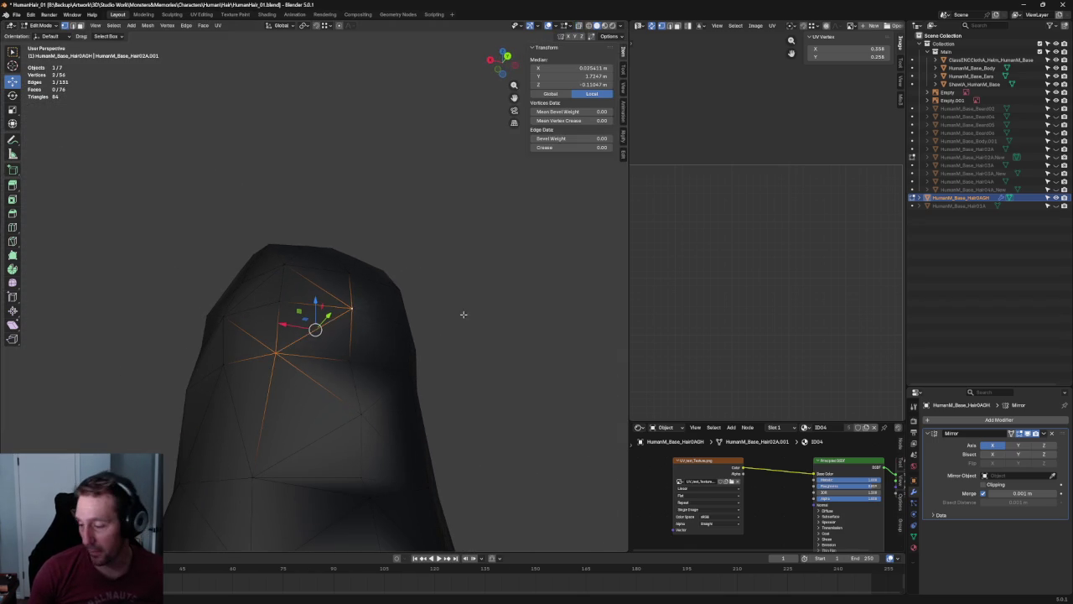
scroll(462, 316, down, 3)
mouse_move(462, 316)
middle_down()
mouse_move(271, 338)
mouse_move(377, 333)
middle_up()
click(263, 342)
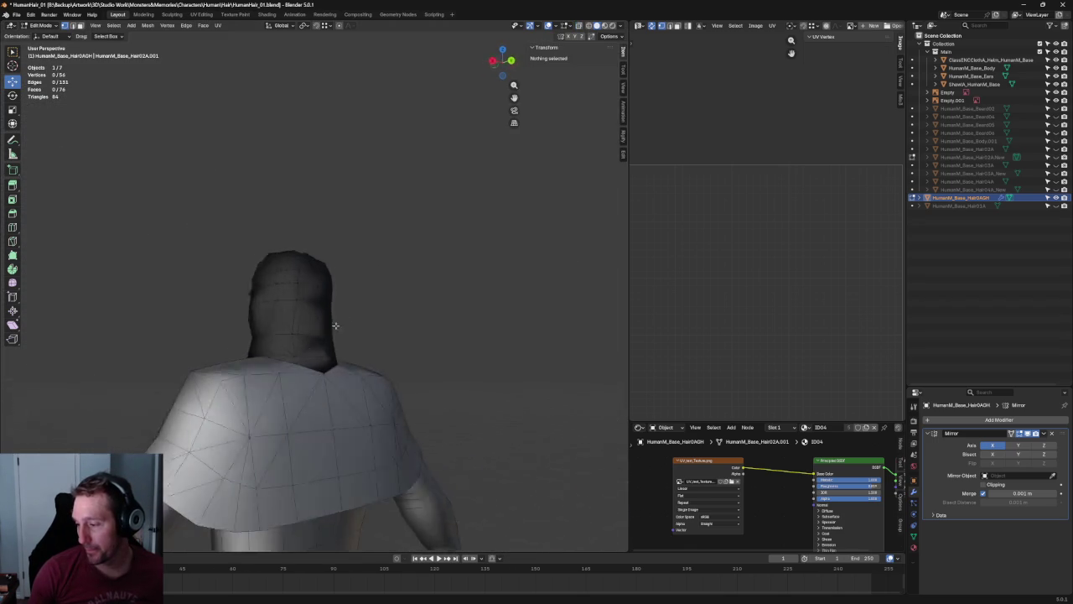
In right side view, move two hair-edge vertices along Y.
key(KP_3)
scroll(325, 267, up, 4)
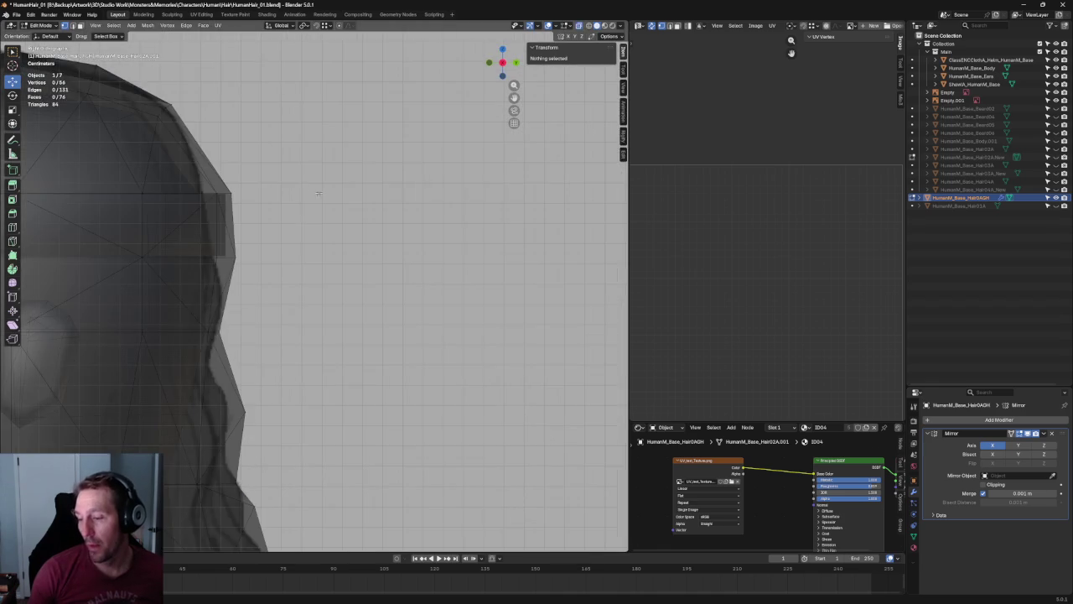
scroll(277, 210, up, 1)
scroll(277, 209, up, 2)
drag(310, 143, 203, 191)
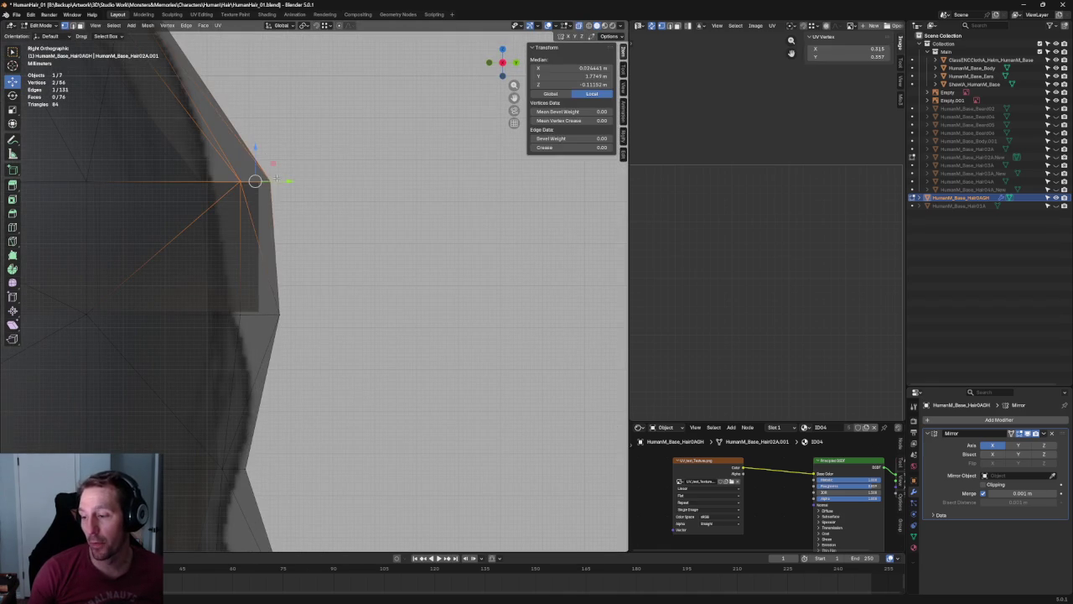
key(g)
key(y)
click(270, 179)
click(342, 233)
Shift a hair outline vertex along Y in side view.
scroll(342, 232, down, 5)
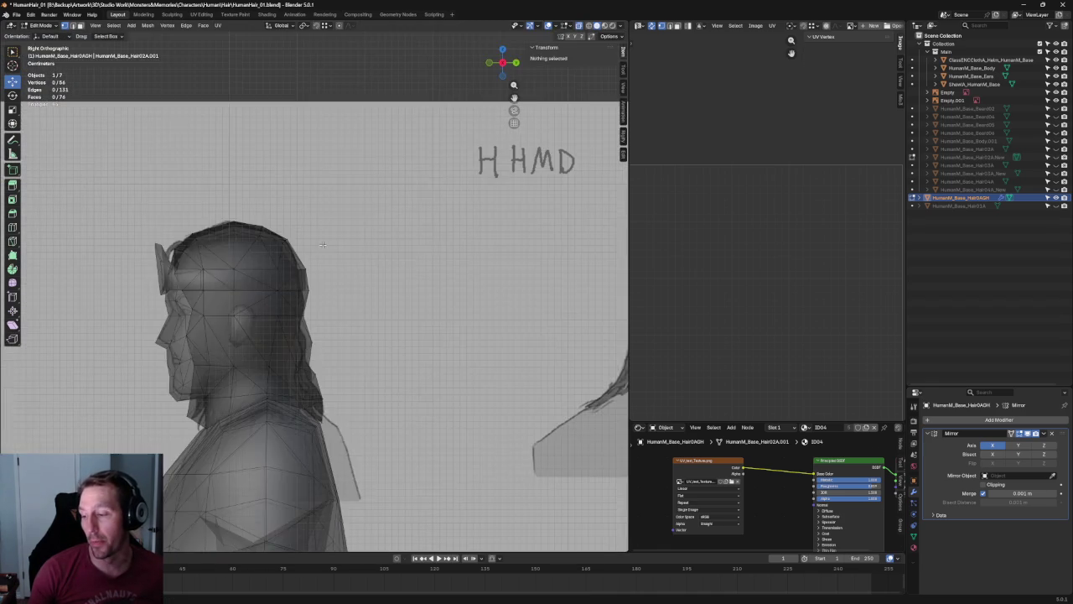
scroll(322, 241, up, 5)
click(277, 235)
click(280, 239)
click(270, 236)
key(g)
key(y)
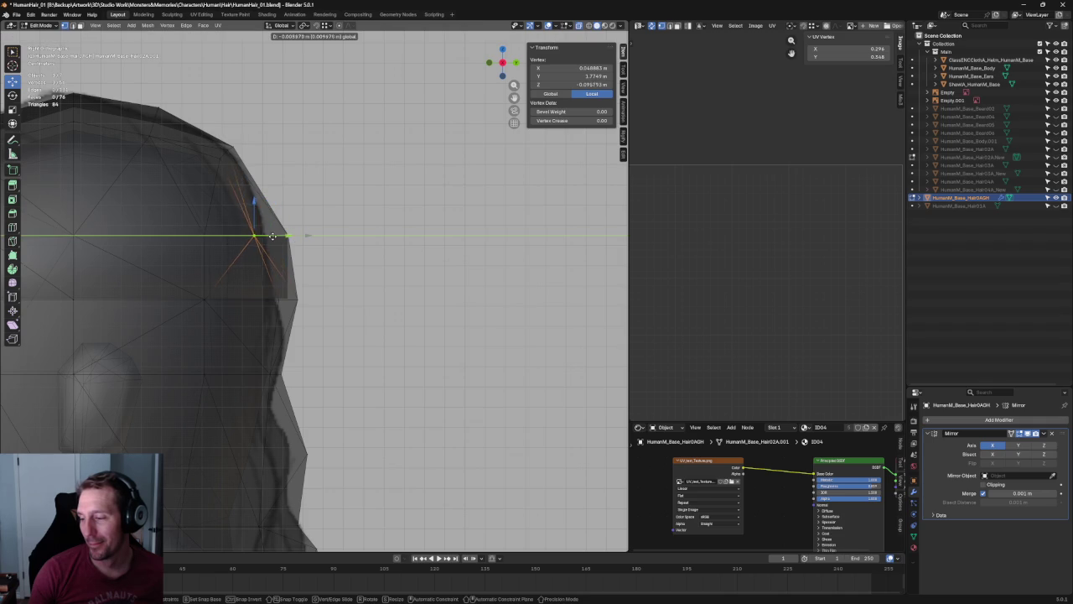
click(285, 235)
From a front perspective, move that outline vertex sideways along X.
middle_drag(285, 235, 204, 240)
scroll(311, 260, up, 2)
scroll(302, 250, up, 2)
mouse_move(302, 250)
middle_down()
mouse_move(293, 243)
mouse_move(251, 267)
mouse_move(317, 300)
middle_up()
key(g)
key(x)
click(249, 269)
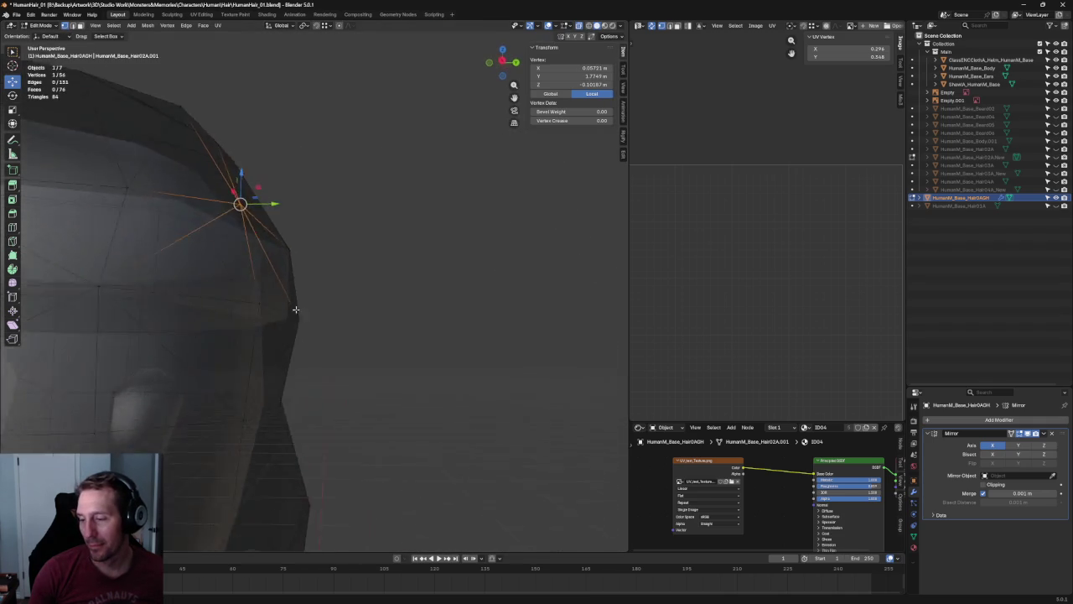
In right side view, raise a crown vertex along Z to match the side sketch.
key(KP_3)
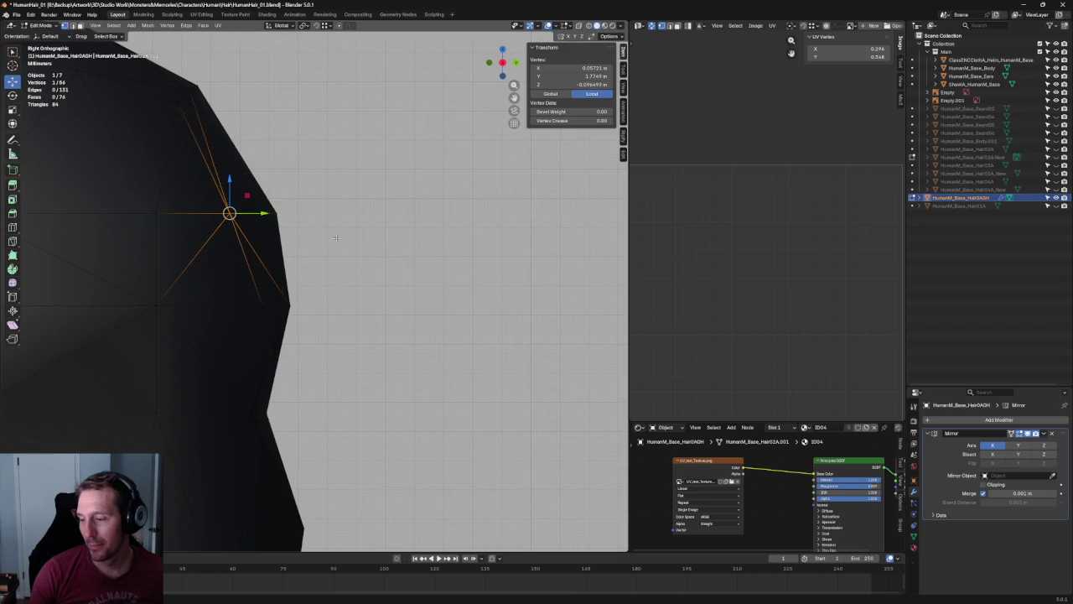
scroll(281, 209, down, 4)
click(291, 203)
key(alt+z)
click(259, 211)
key(g)
key(y)
key(Escape)
key(g)
key(z)
click(249, 201)
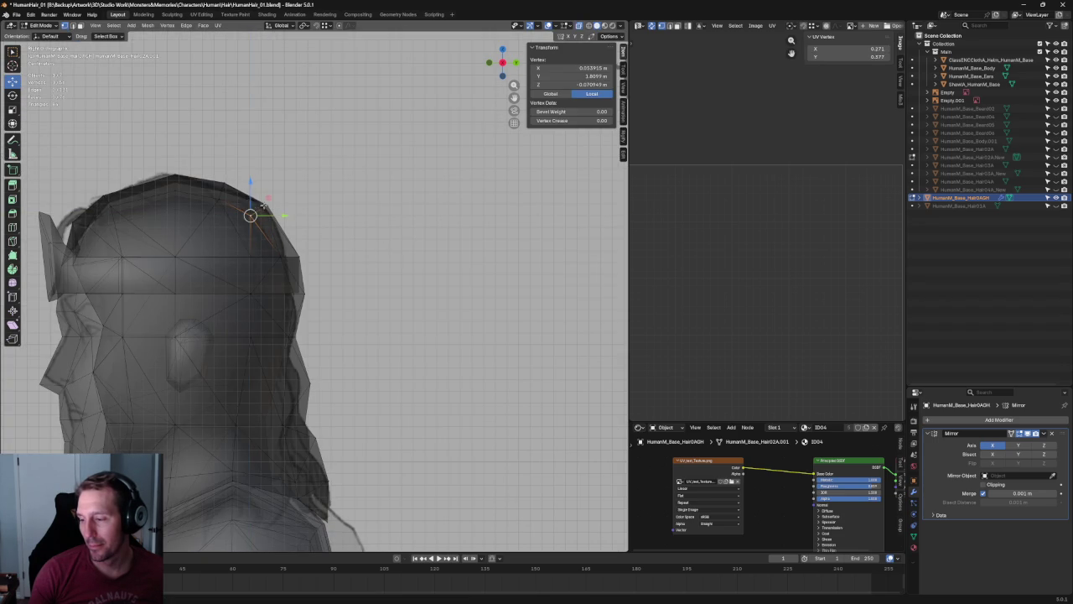
scroll(251, 211, down, 3)
mouse_move(251, 218)
middle_down()
mouse_move(264, 316)
mouse_move(448, 282)
middle_up()
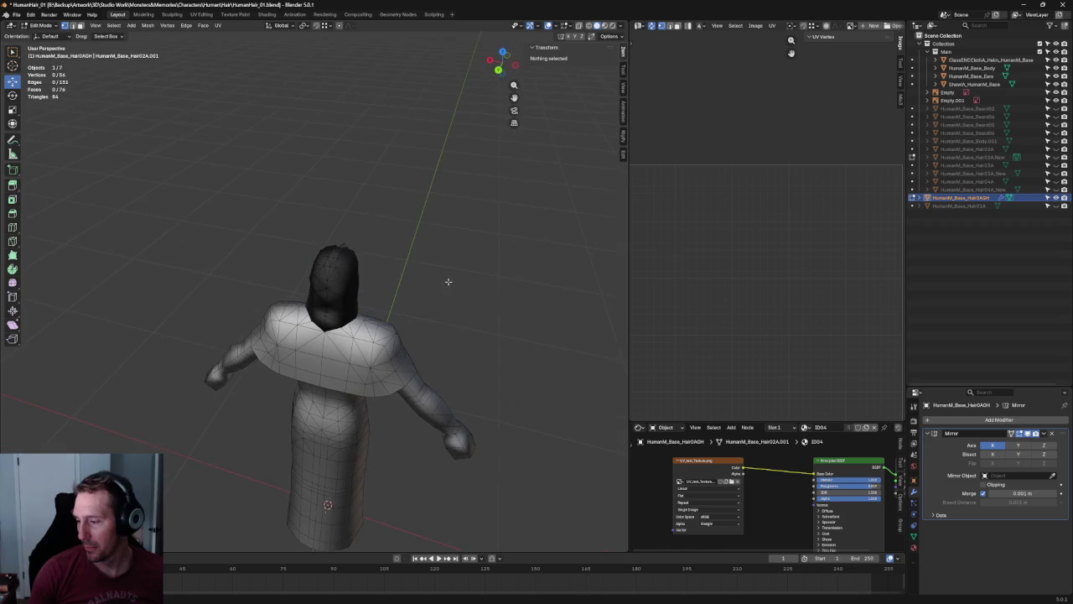
Switch to wireframe with X-ray off and slide a top-of-head vertex sideways along X.
key(shift+z)
key(alt+z)
mouse_move(408, 240)
middle_down()
mouse_move(416, 209)
mouse_move(503, 210)
mouse_move(473, 300)
mouse_move(415, 301)
mouse_move(310, 264)
middle_up()
click(307, 263)
key(g)
key(x)
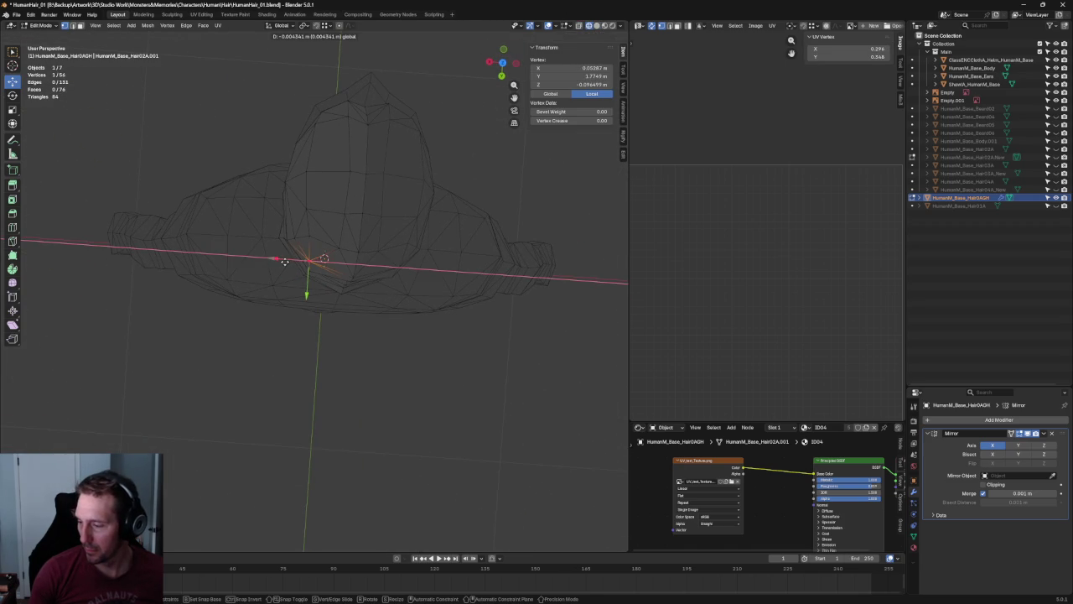
click(285, 262)
Move the same vertex along Y and raise it along Z, placing it at Y 1.824 m.
key(g)
key(y)
click(307, 277)
key(g)
click(296, 235)
key(g)
key(z)
click(363, 344)
In right side view, box-select the column of vertices beside the ear.
mouse_move(327, 305)
middle_down()
mouse_move(188, 192)
mouse_move(350, 247)
middle_up()
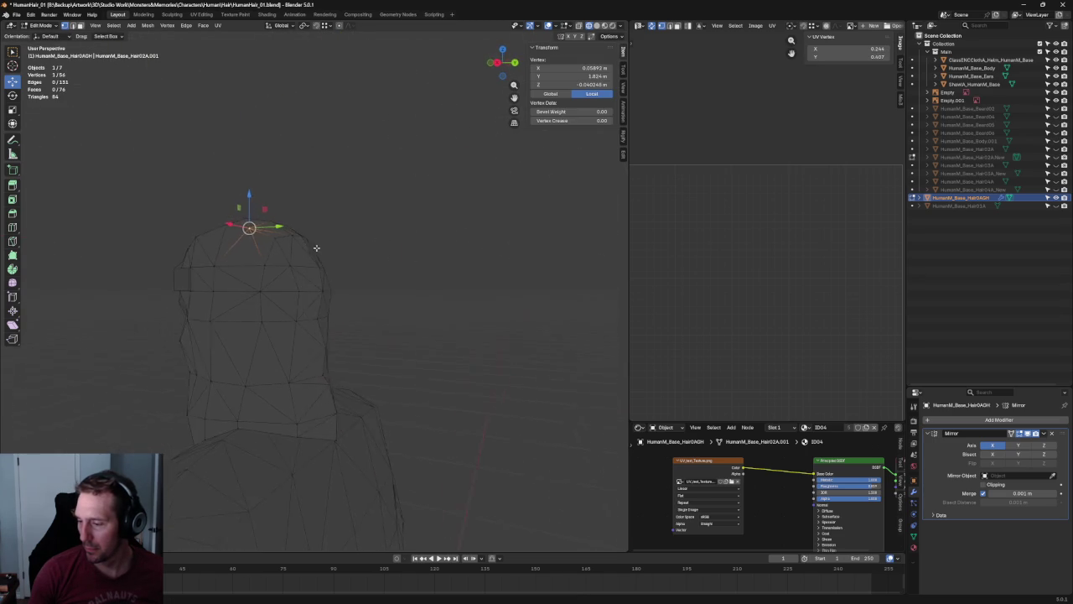
key(KP_3)
scroll(349, 250, up, 3)
drag(215, 233, 267, 374)
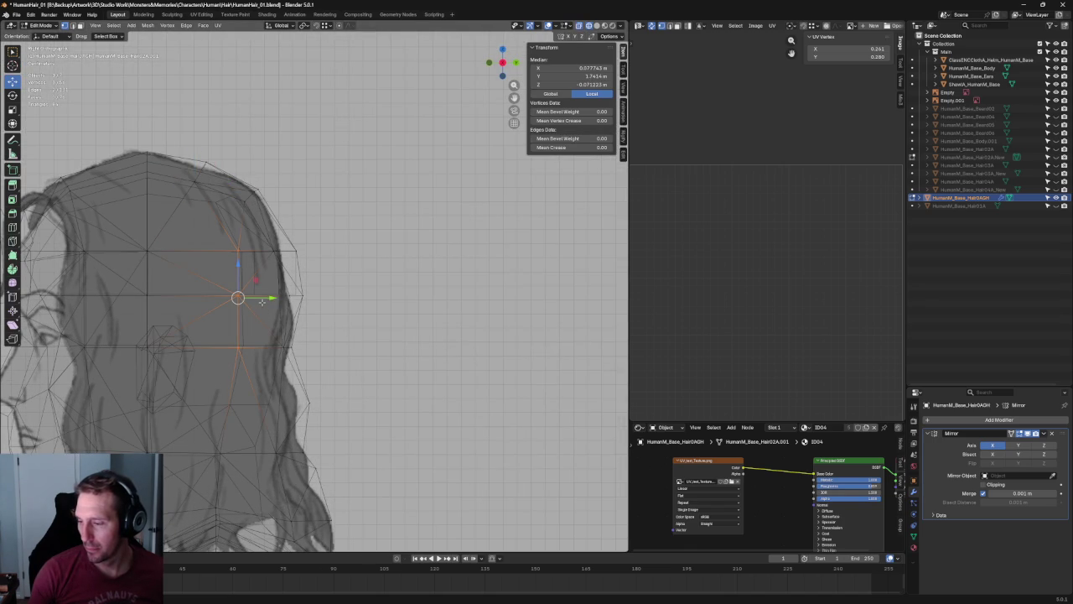
Nudge back-of-head vertices along Y and raise one onto the sketched hair outline.
drag(263, 299, 264, 296)
click(238, 249)
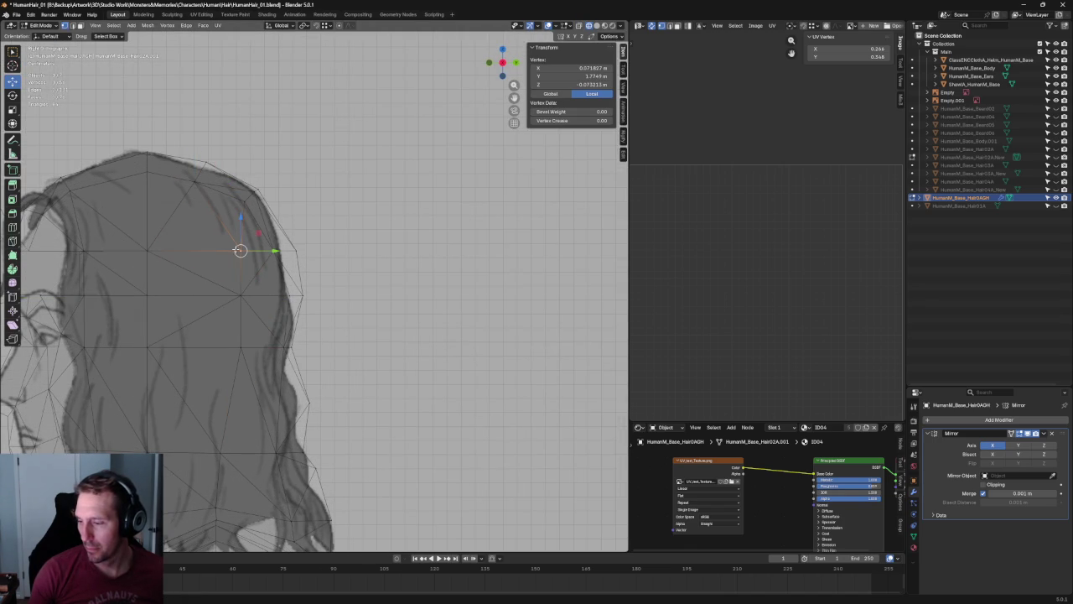
drag(241, 250, 244, 206)
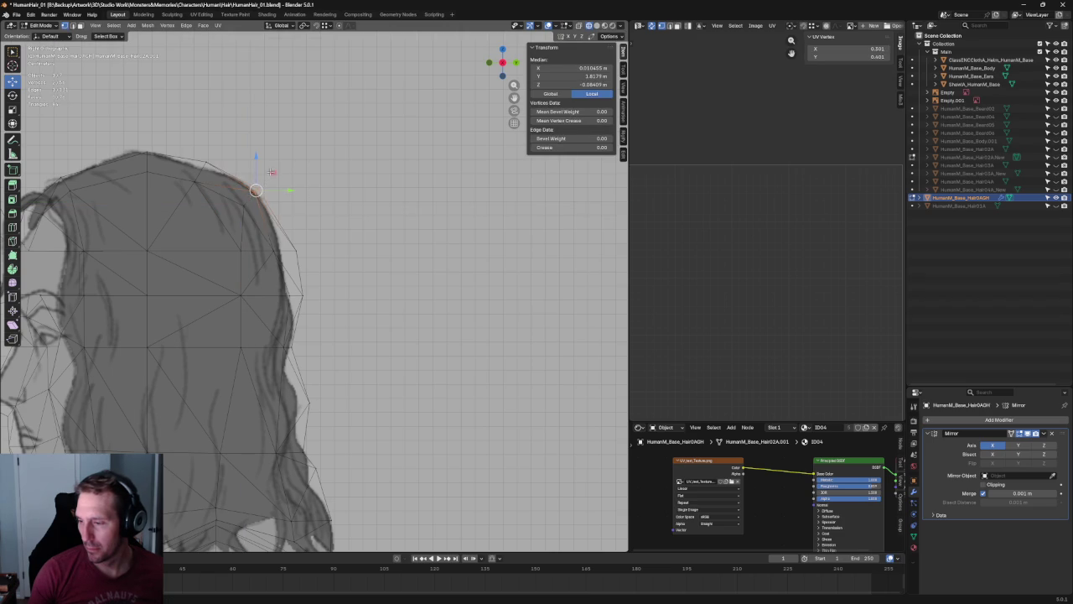
click(361, 198)
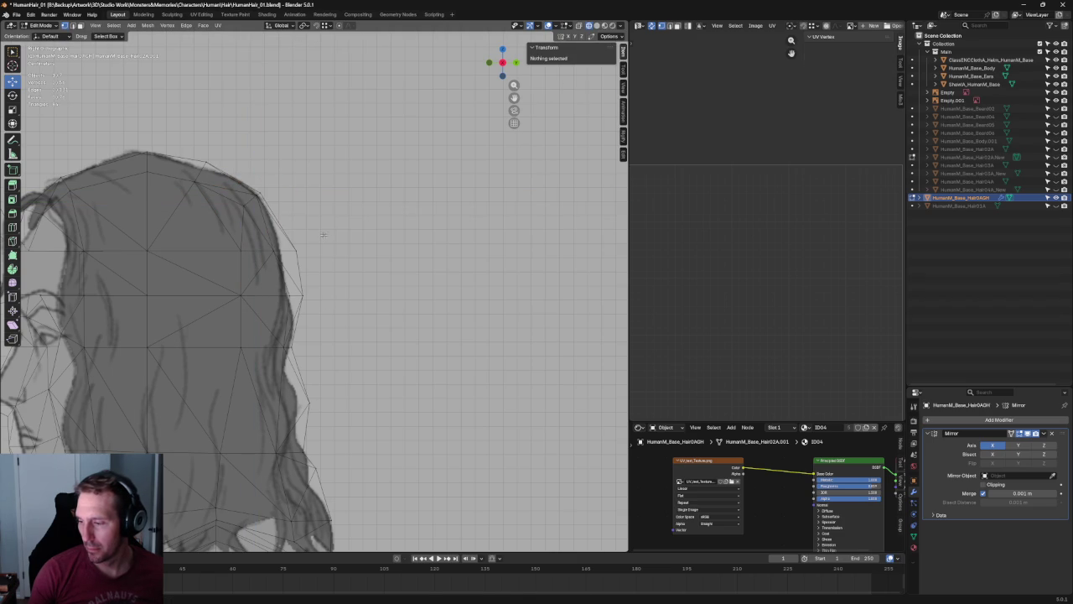
click(296, 250)
drag(316, 252, 313, 254)
click(321, 251)
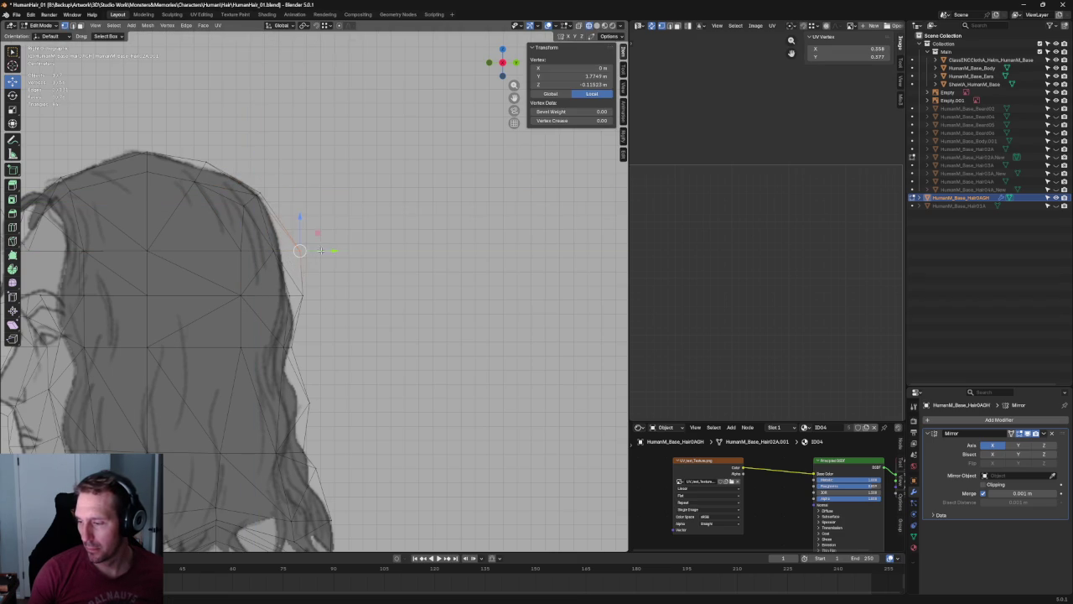
With X-ray on, slide a back edge front-to-back along Y onto the sketch outline.
key(alt+z)
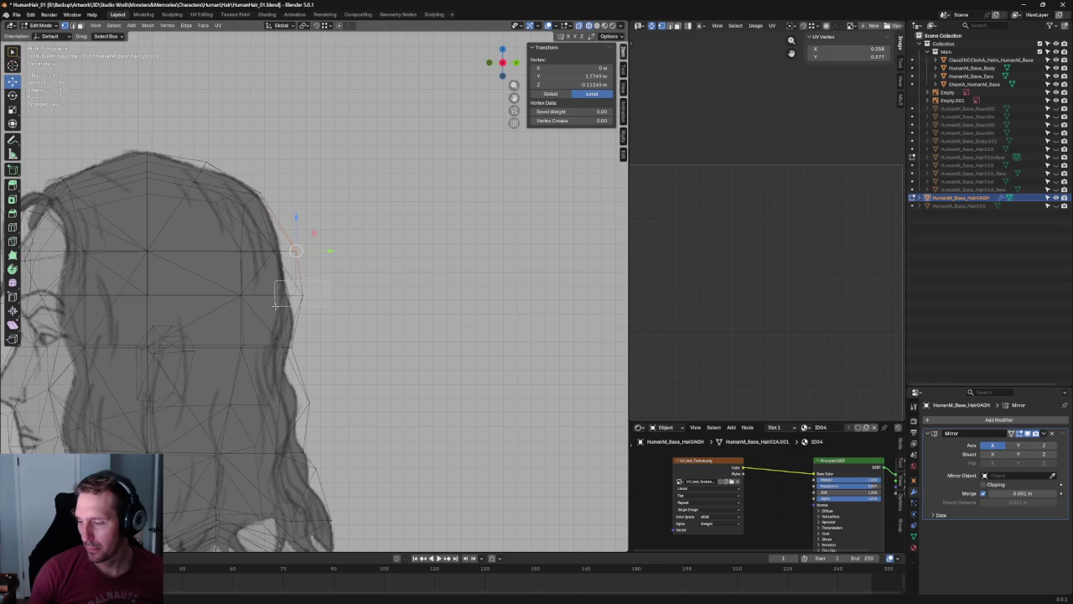
drag(274, 306, 275, 306)
key(g)
key(y)
click(315, 292)
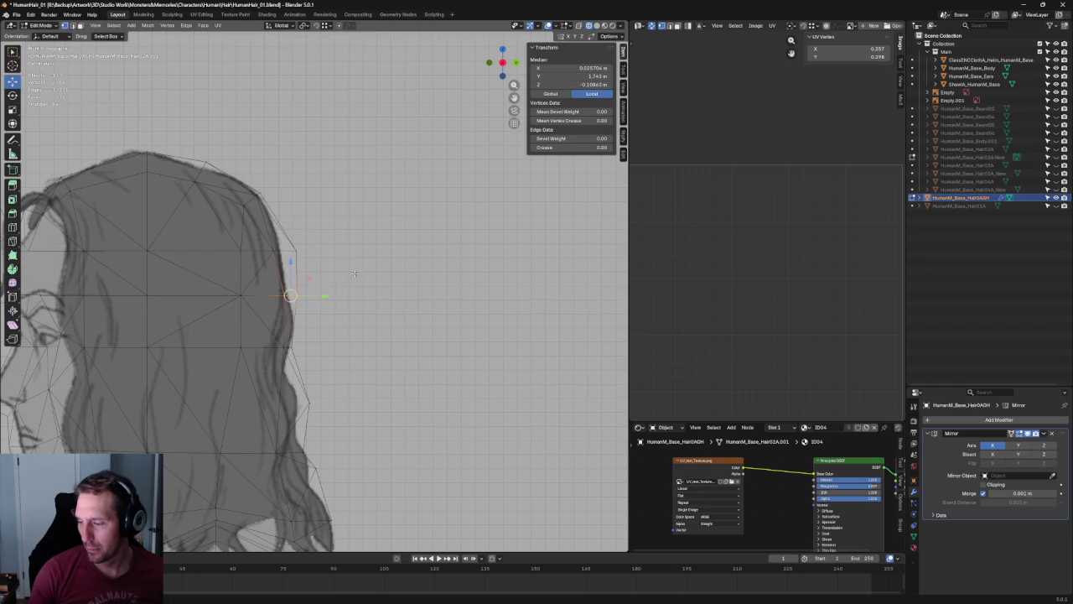
key(alt+a)
scroll(335, 291, down, 5)
scroll(289, 321, up, 6)
Adjust another back-edge vertex and slide a lower edge vertex along Y to the outline.
click(289, 306)
key(alt+a)
click(285, 306)
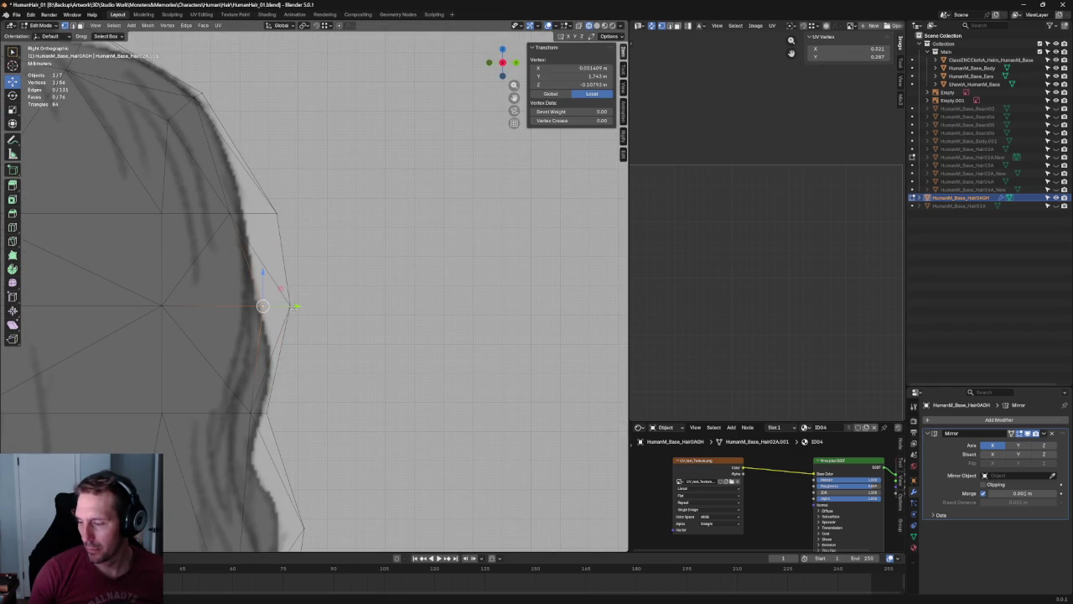
scroll(295, 307, down, 1)
click(259, 390)
key(g)
key(y)
click(274, 389)
key(alt+a)
scroll(341, 370, down, 6)
scroll(348, 360, down, 3)
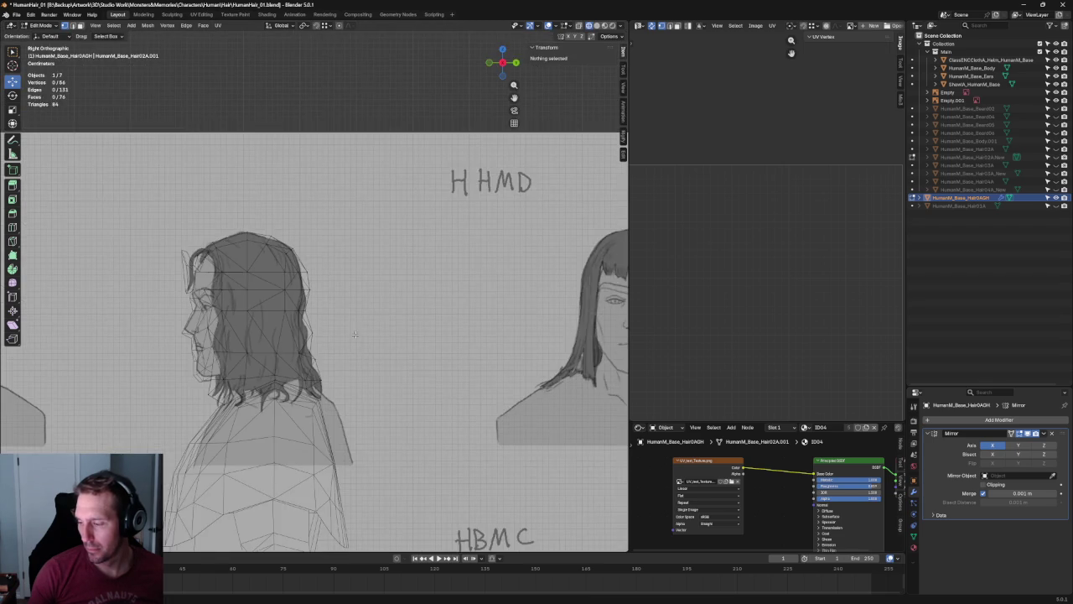
Pull two lower back-edge vertices along Y onto the sketched hair outline.
scroll(406, 363, up, 5)
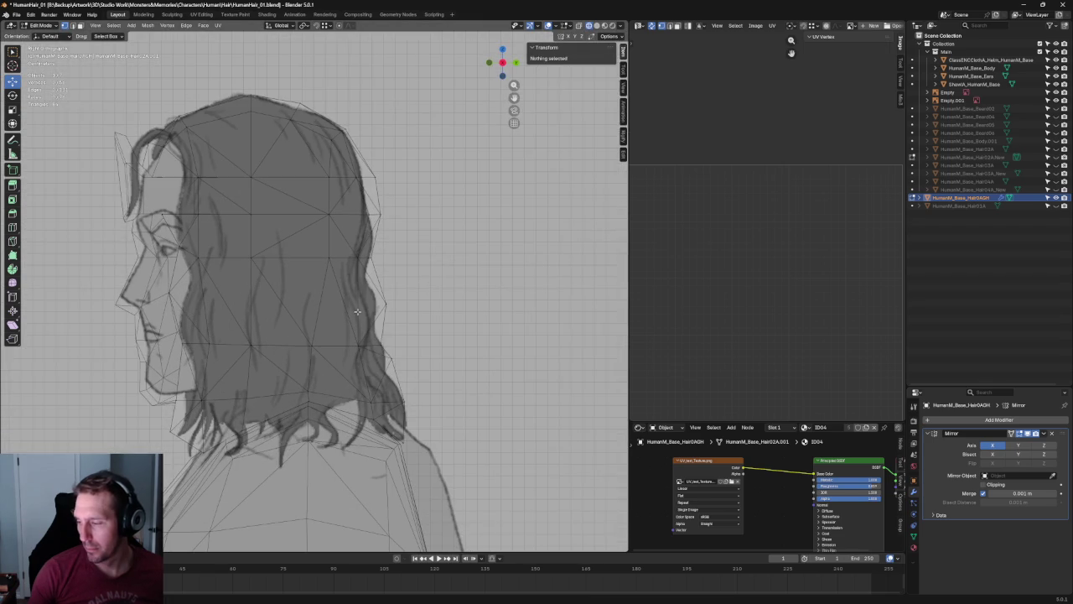
click(394, 366)
key(g)
key(y)
click(416, 349)
key(alt+a)
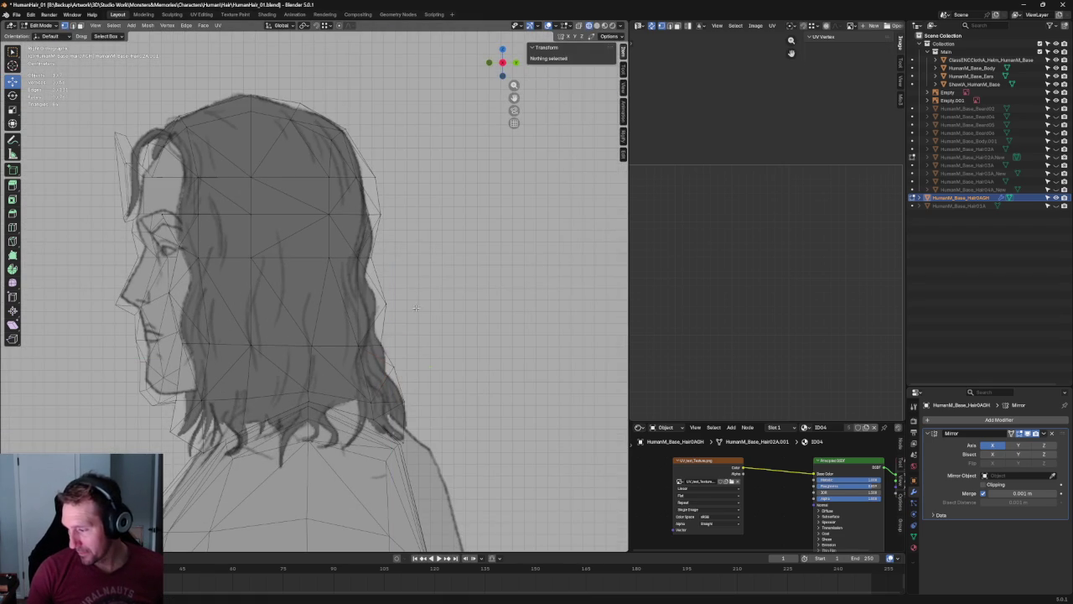
click(380, 346)
key(g)
key(y)
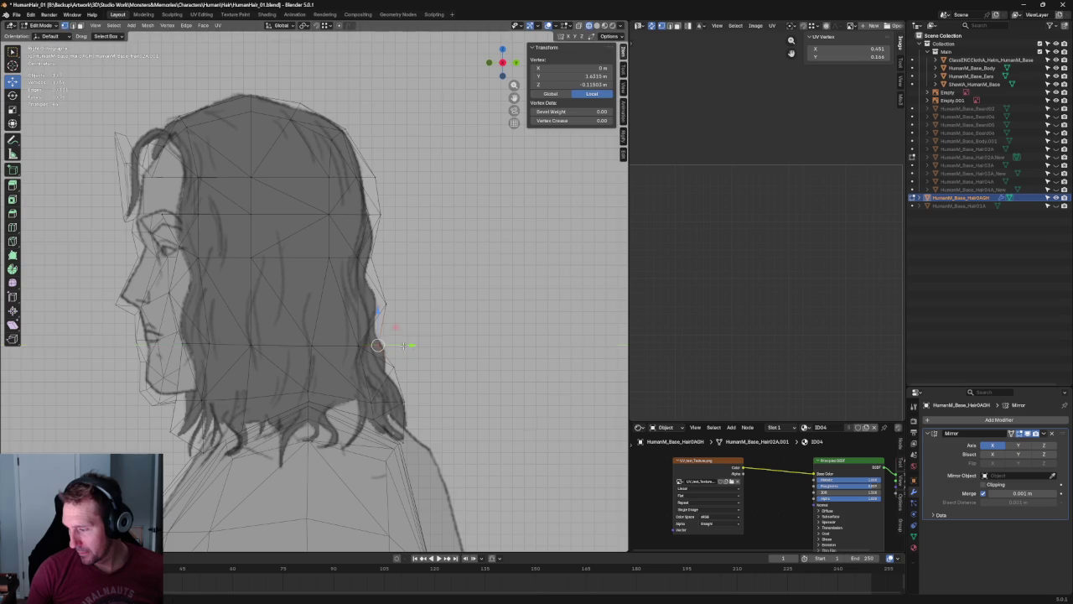
click(409, 361)
key(alt+a)
Slide a vertex near the hair ends and another edge vertex along Y toward the sketch.
scroll(412, 376, down, 4)
scroll(420, 365, up, 2)
scroll(403, 366, up, 3)
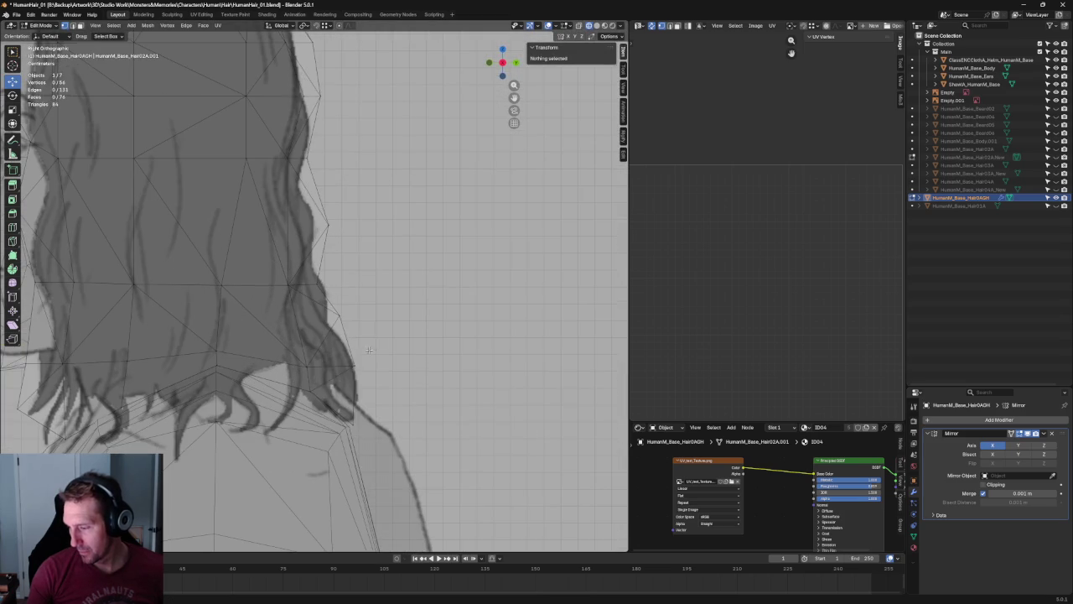
click(373, 364)
key(g)
key(y)
click(370, 364)
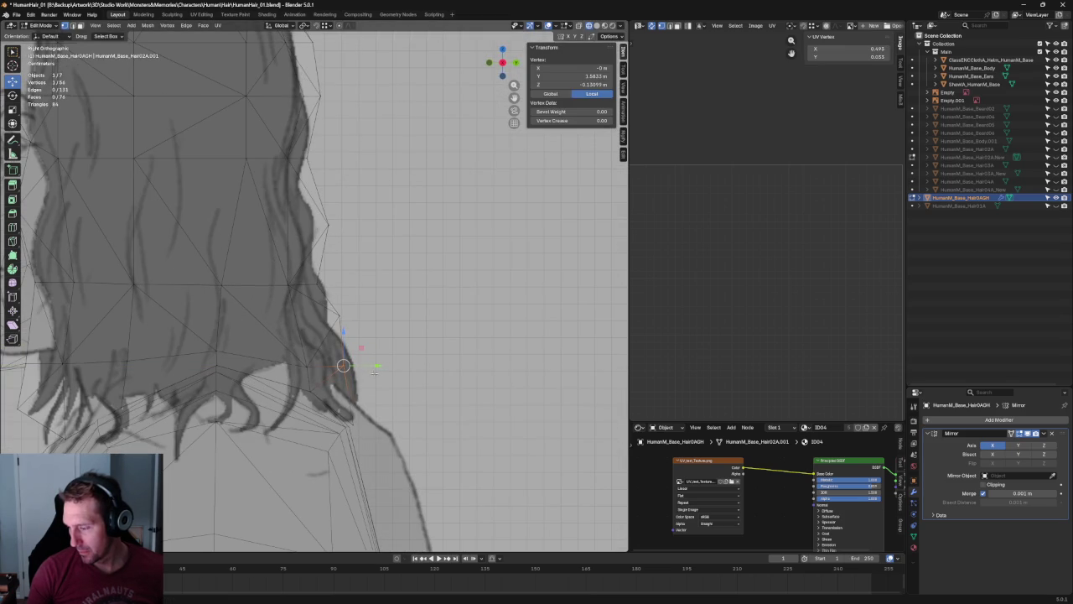
click(395, 322)
click(359, 323)
key(g)
key(y)
click(320, 293)
Refine that vertex and a higher hair-edge vertex with further Y-axis moves.
key(g)
key(y)
click(358, 289)
click(359, 260)
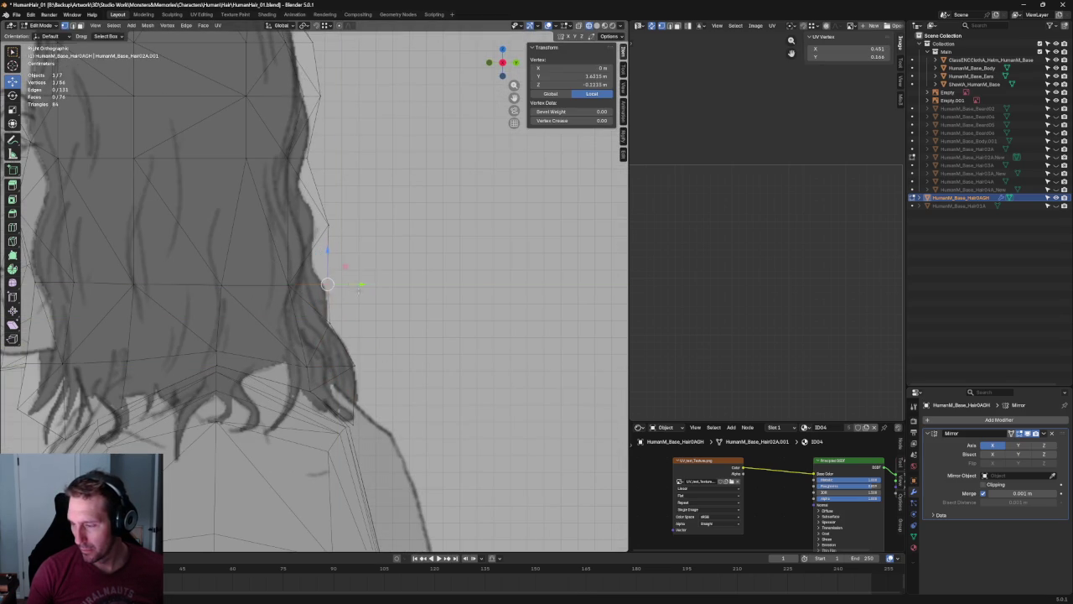
click(336, 225)
key(g)
key(y)
click(359, 232)
key(g)
key(y)
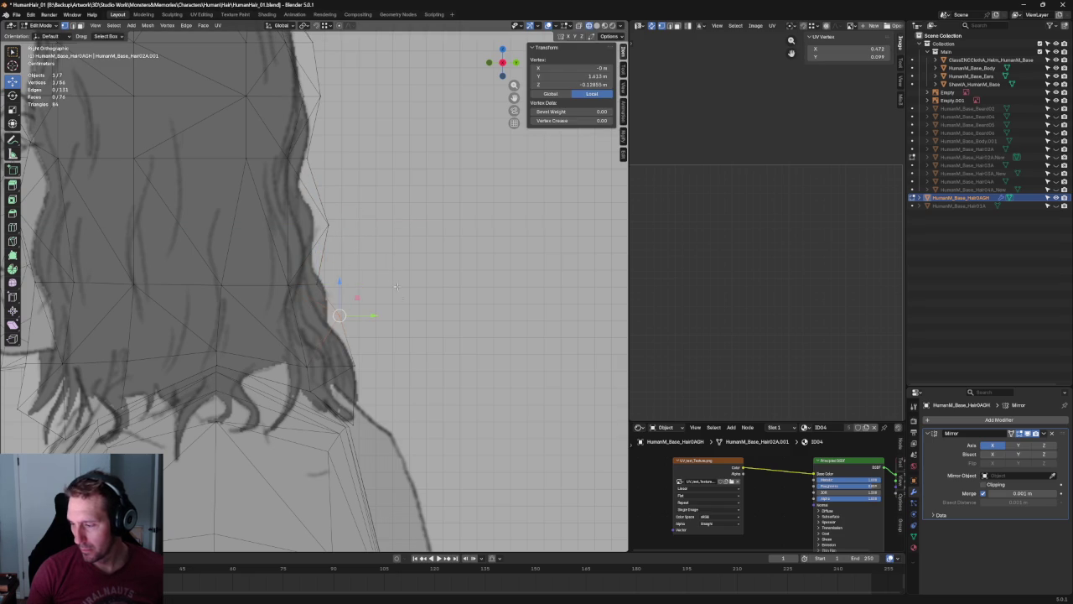
click(394, 278)
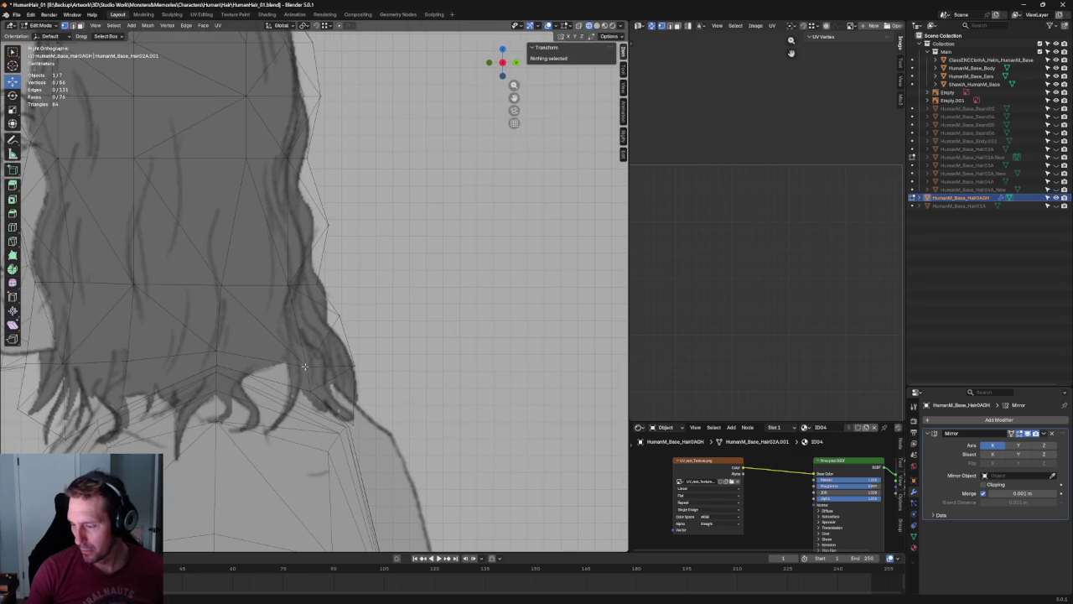
Move two hair-tip vertices along Y, then compare the mesh against the sketch with X-ray toggled.
click(307, 348)
key(g)
key(y)
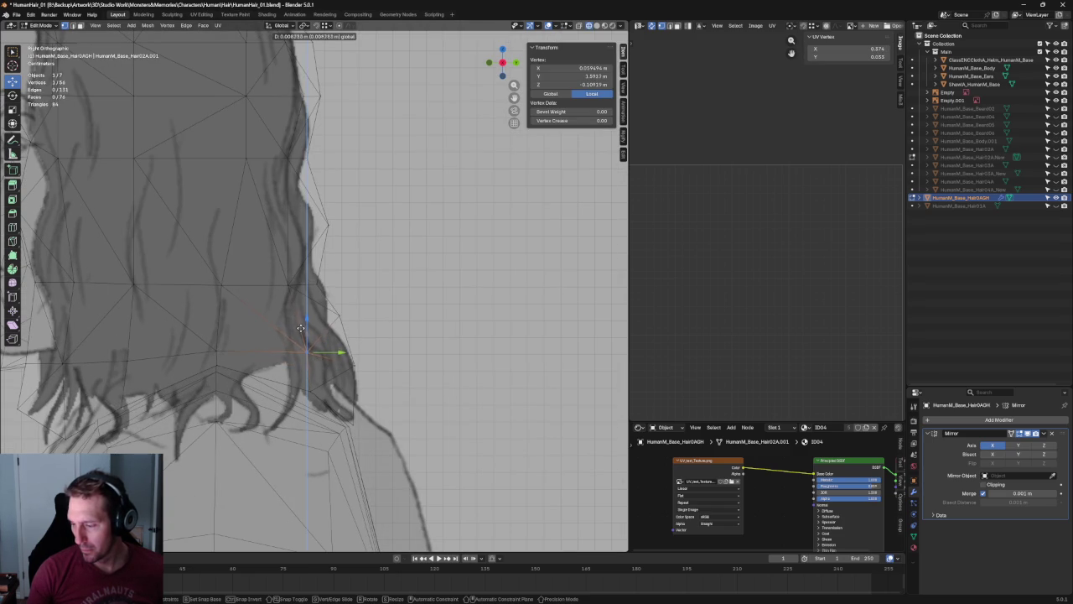
click(302, 328)
click(325, 384)
click(312, 396)
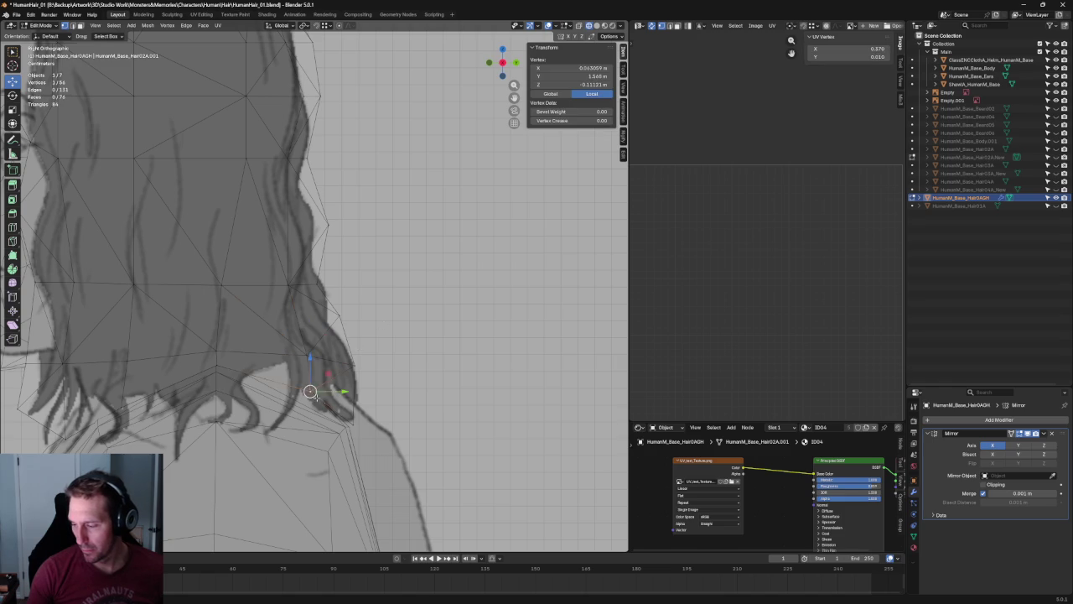
key(g)
key(y)
click(339, 396)
click(407, 337)
key(alt+z)
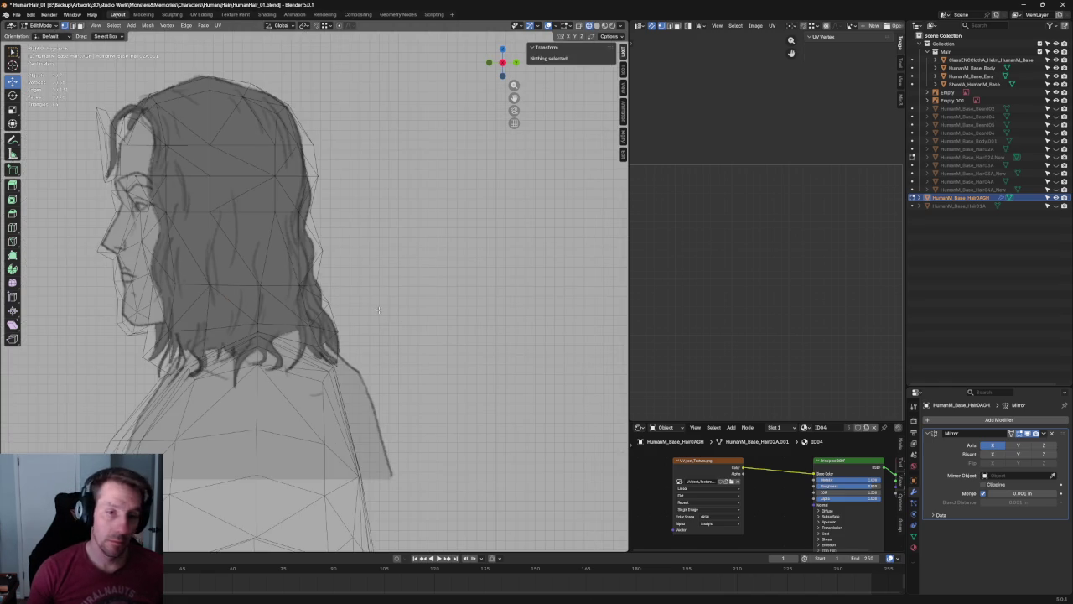
key(alt+z)
In X-ray Front view, reposition a hair-end vertex beside the neck.
middle_drag(284, 339, 217, 350)
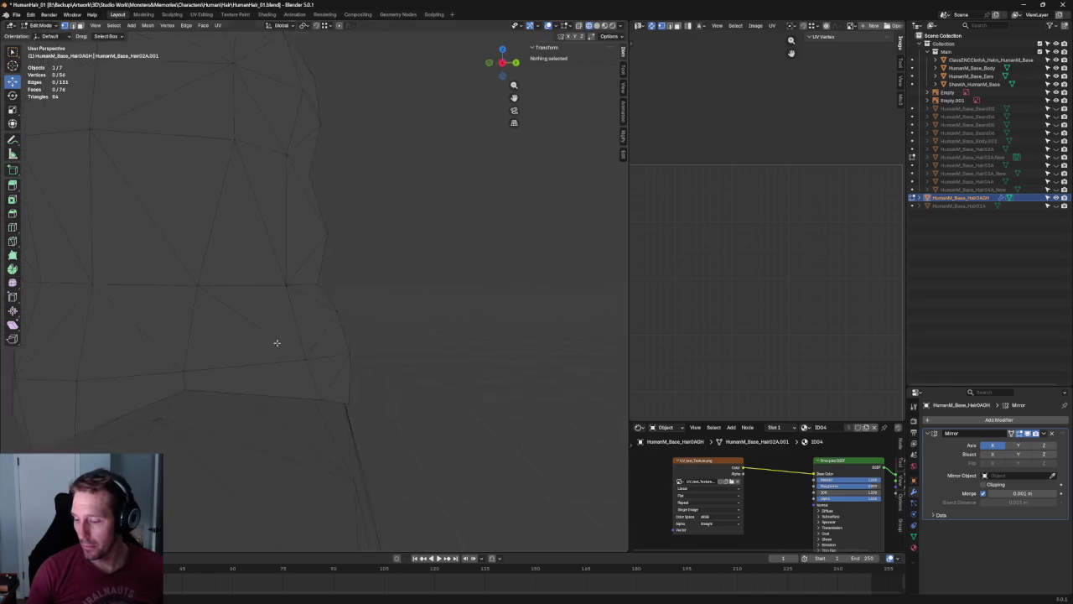
key(alt+z)
key(grave)
click(430, 364)
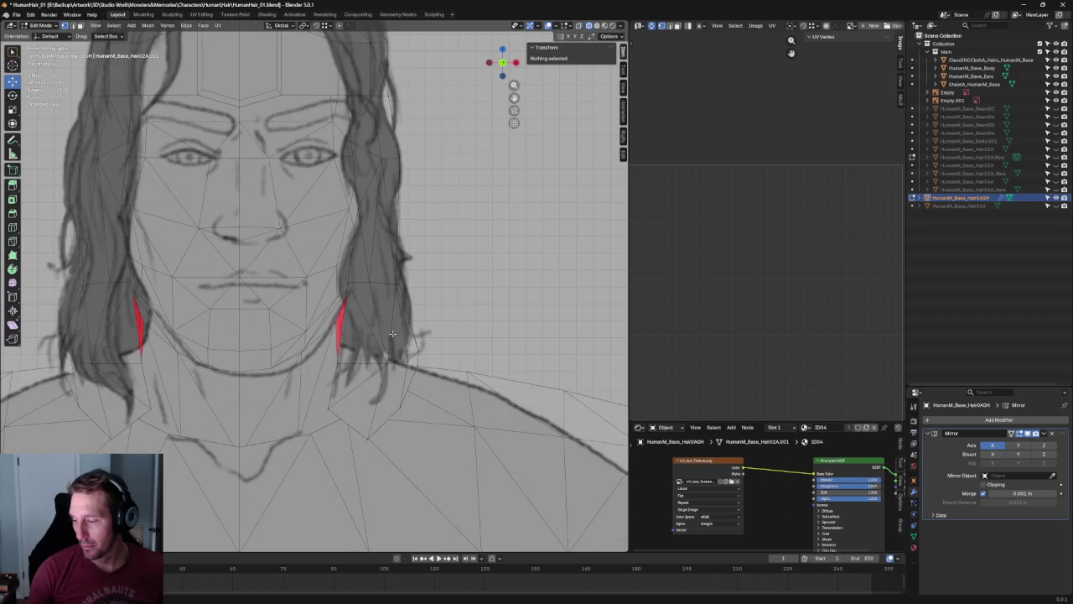
click(430, 364)
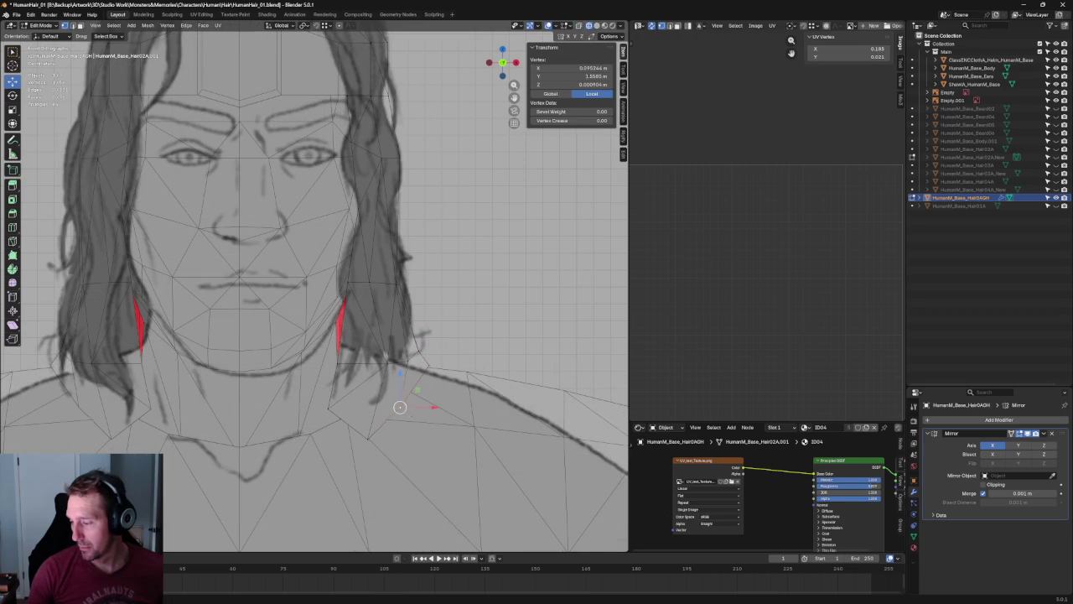
key(g)
click(437, 412)
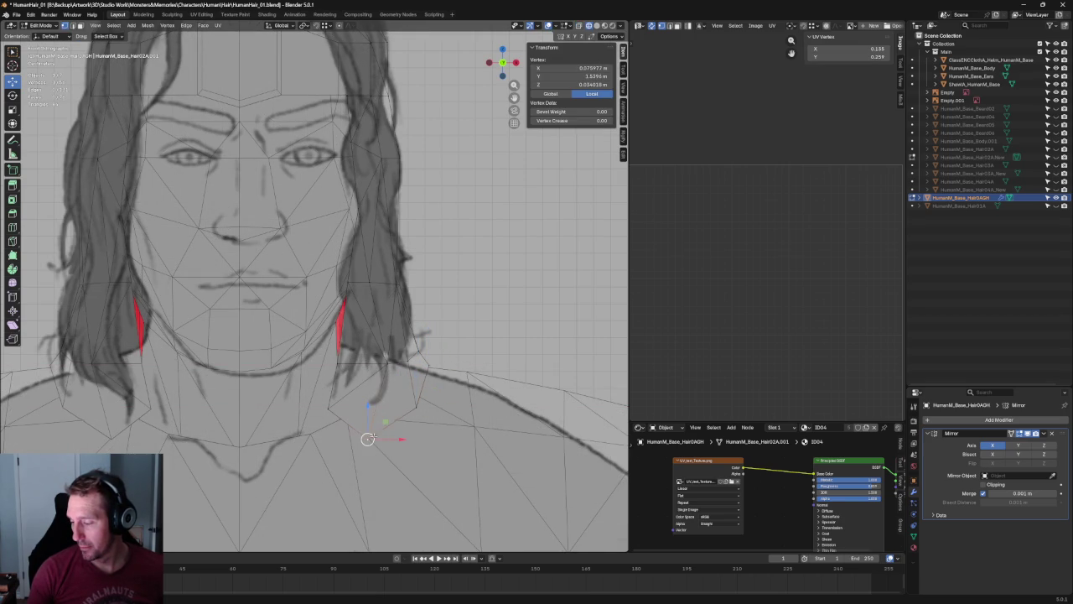
Drop two hair-tip vertices along Z and pull one inward along X, toward X 0.0756, Z 0.0300 m.
shift+click(396, 386)
key(g)
key(z)
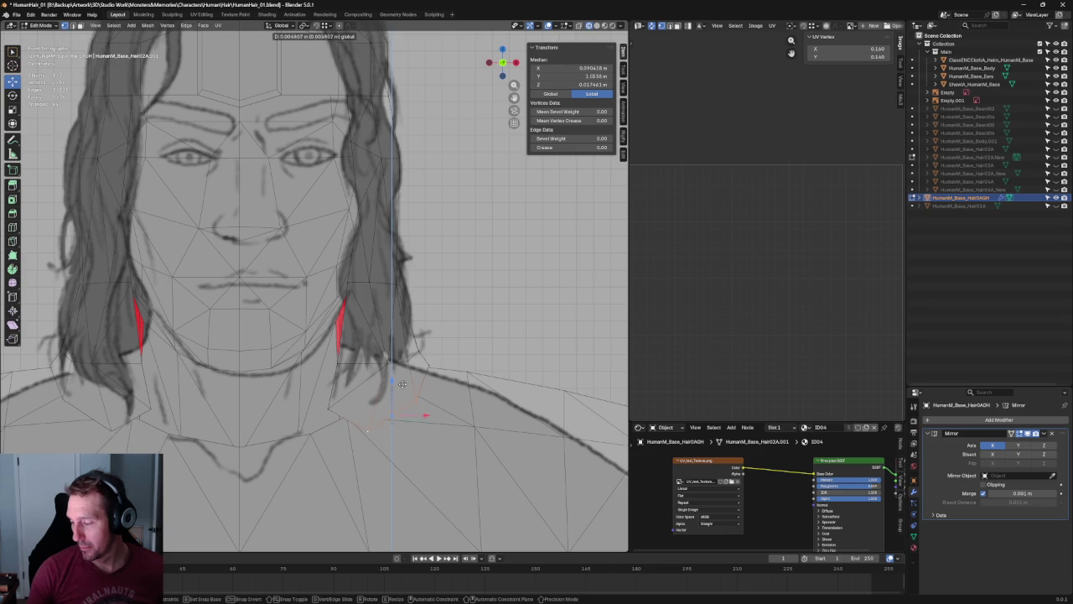
click(400, 386)
click(434, 403)
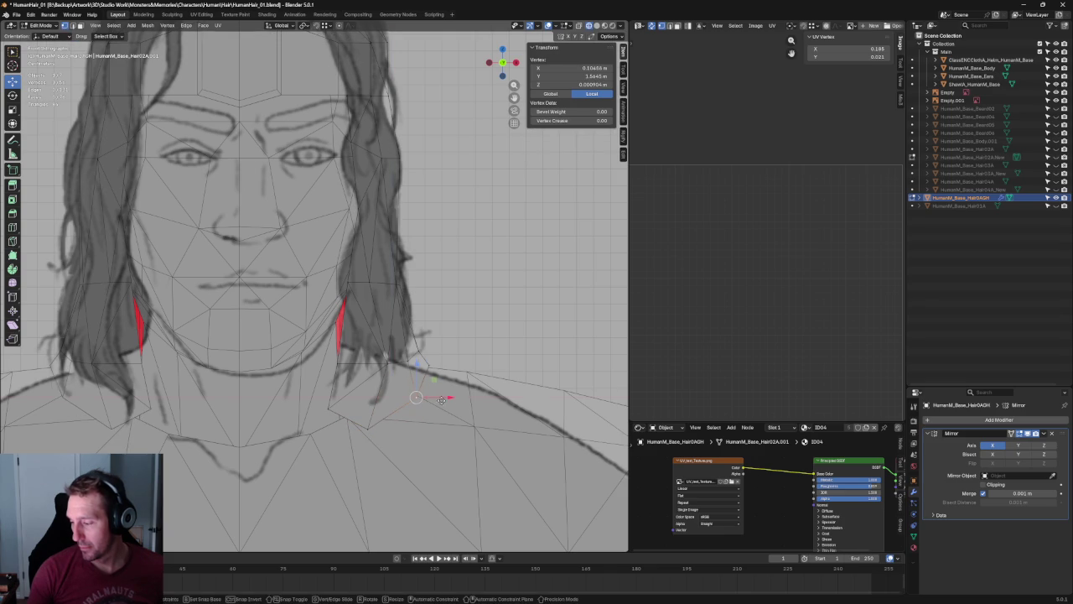
click(481, 323)
click(373, 377)
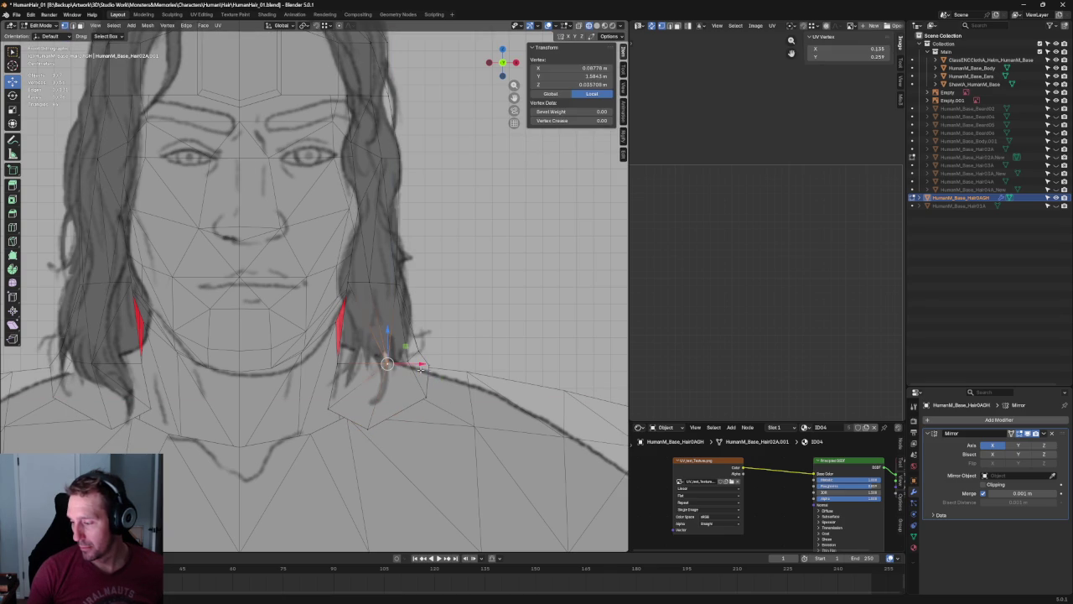
key(g)
key(x)
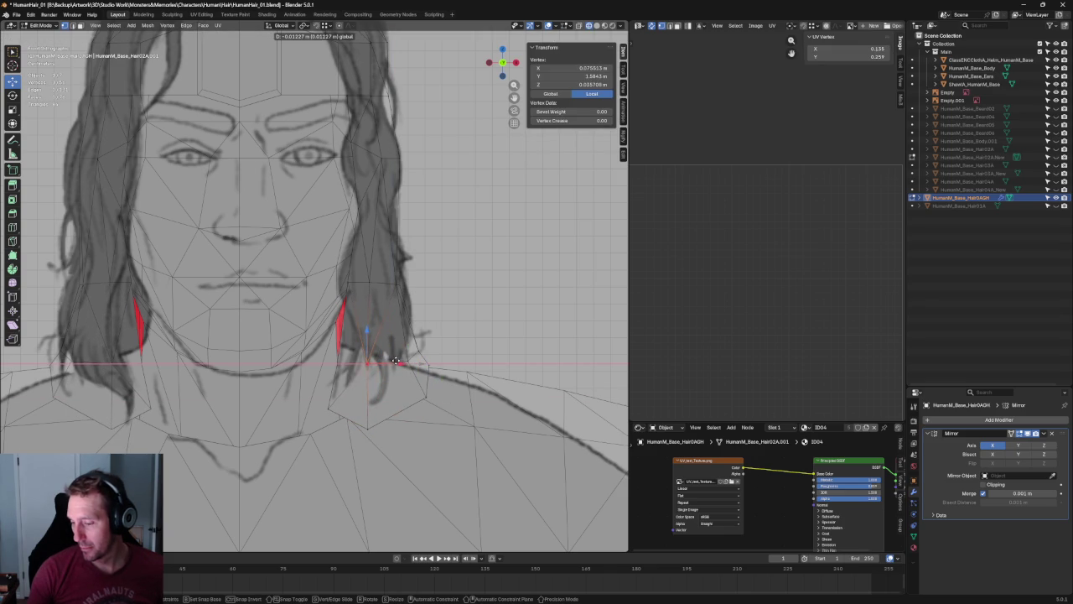
click(396, 361)
Return to Right view and shift a jaw-line vertex front-to-back.
key(grave)
click(442, 343)
shift+middle_drag(235, 344, 304, 346)
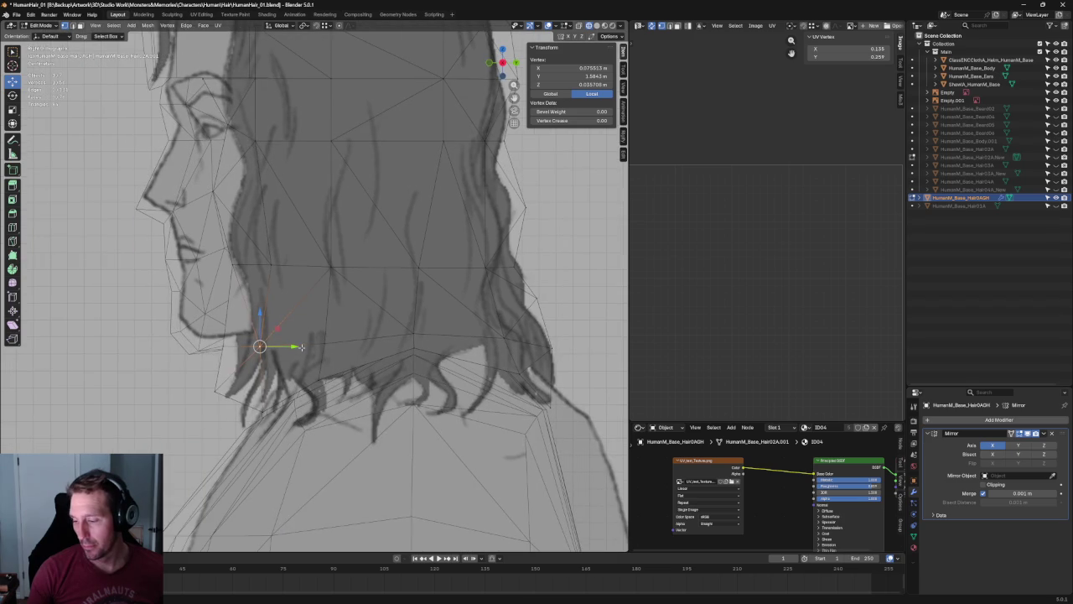
mouse_move(293, 347)
mouse_down()
mouse_move(308, 346)
mouse_move(264, 268)
mouse_up()
Frame the cheek area and pick out vertices near the jaw and cheek.
click(223, 346)
key(alt+a)
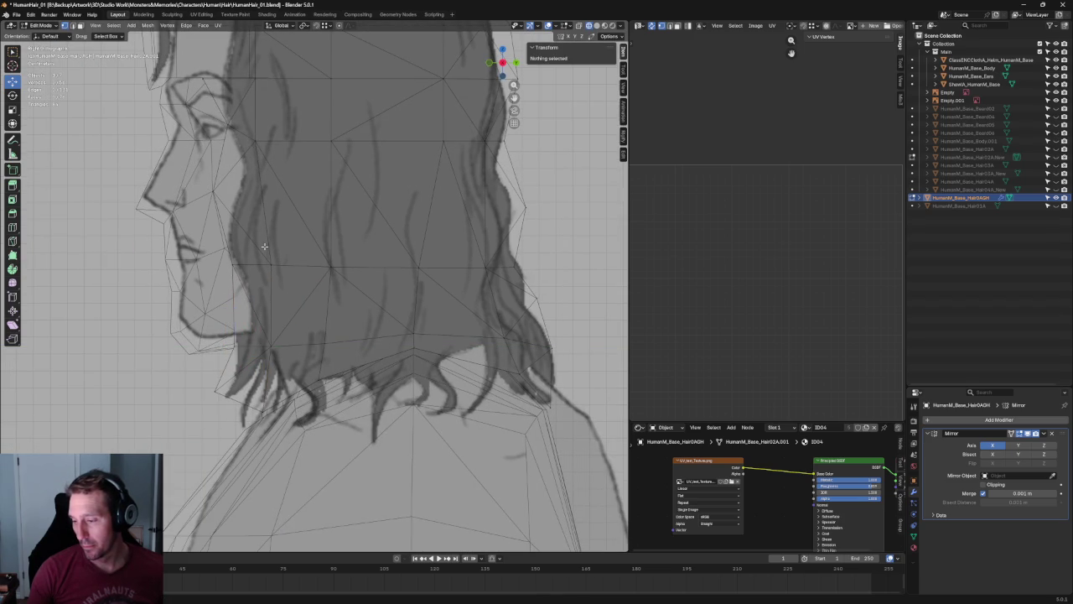
shift+middle_drag(237, 235, 234, 270)
click(204, 283)
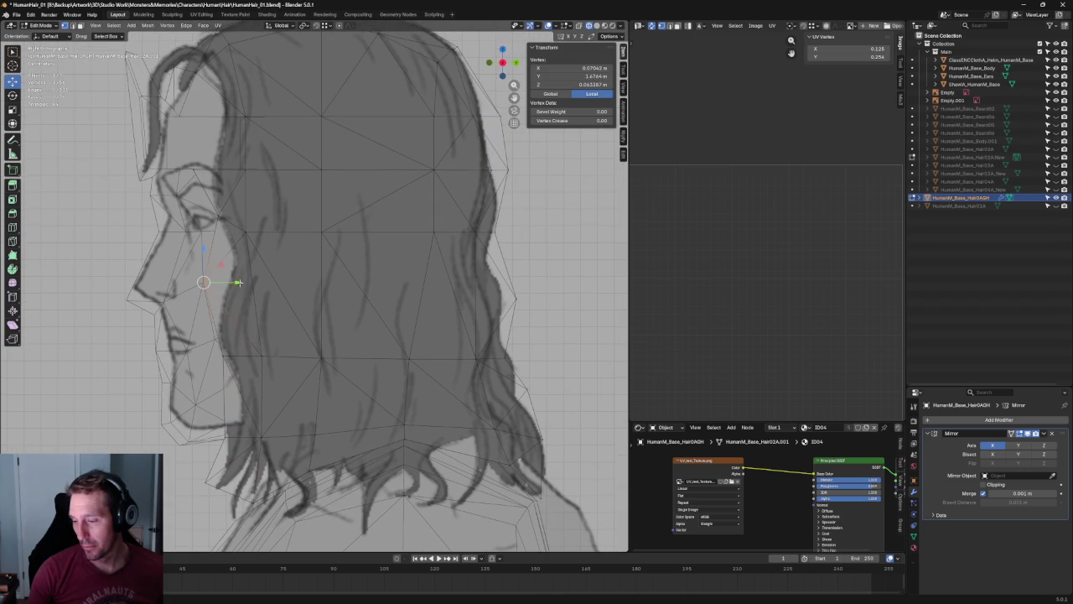
scroll(260, 222, up, 2)
shift+middle_drag(260, 222, 258, 307)
click(180, 293)
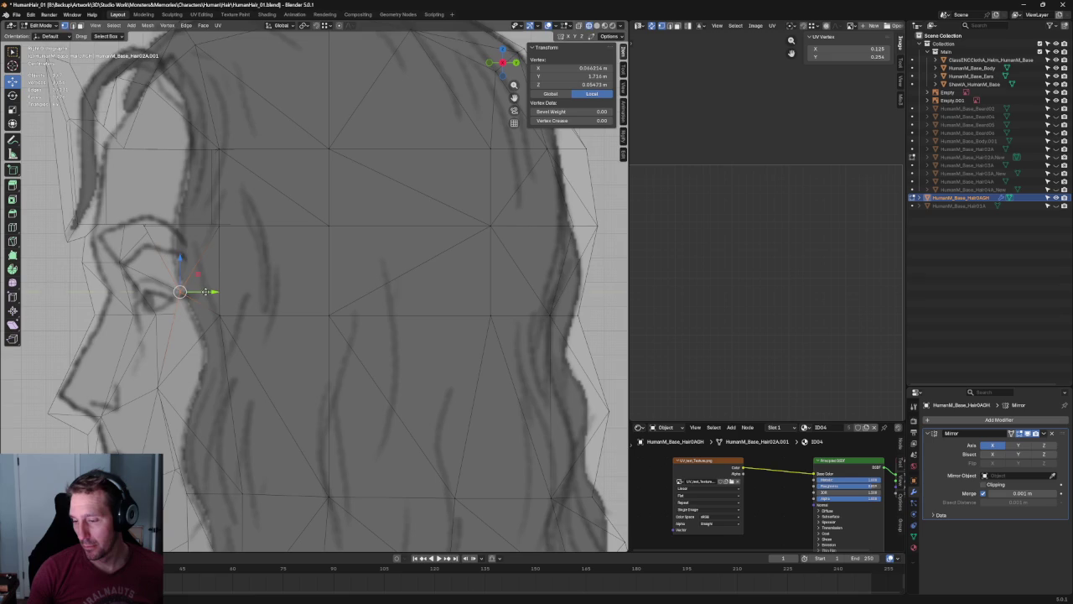
scroll(211, 235, down, 2)
shift+middle_drag(212, 236, 232, 290)
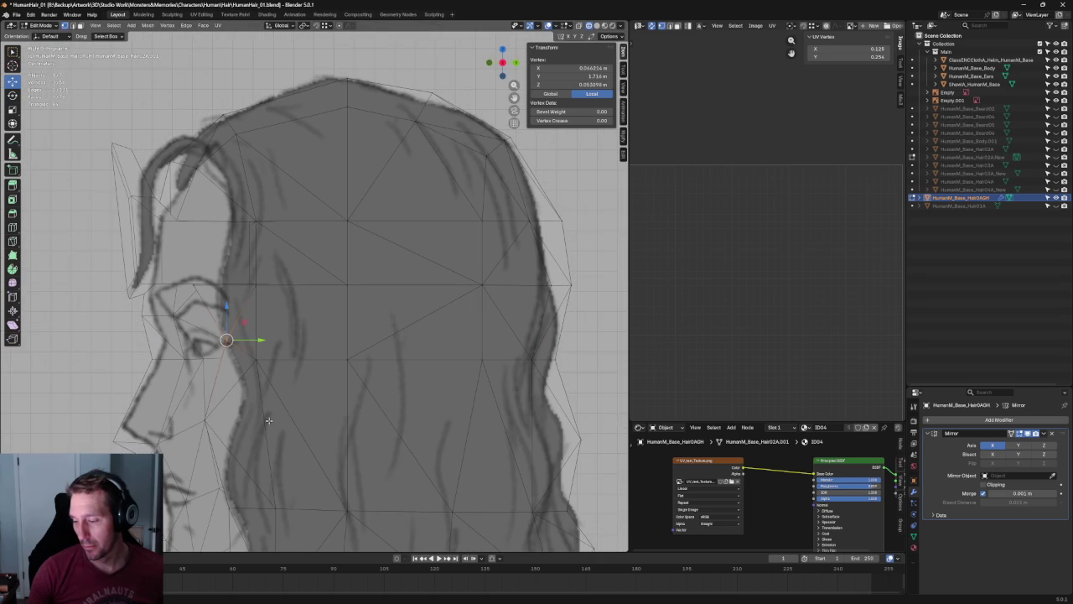
key(alt+a)
scroll(243, 348, down, 3)
scroll(239, 353, up, 3)
scroll(229, 357, up, 1)
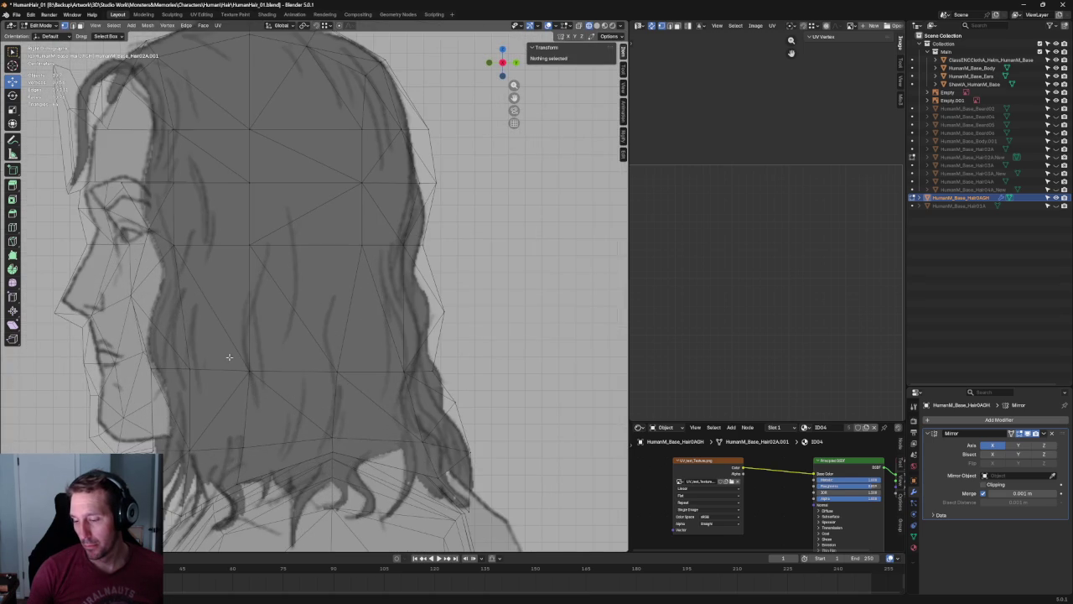
Slide a sideburn vertex, then a pair of cheek vertices, along Y onto the sketch.
click(161, 299)
key(g)
key(y)
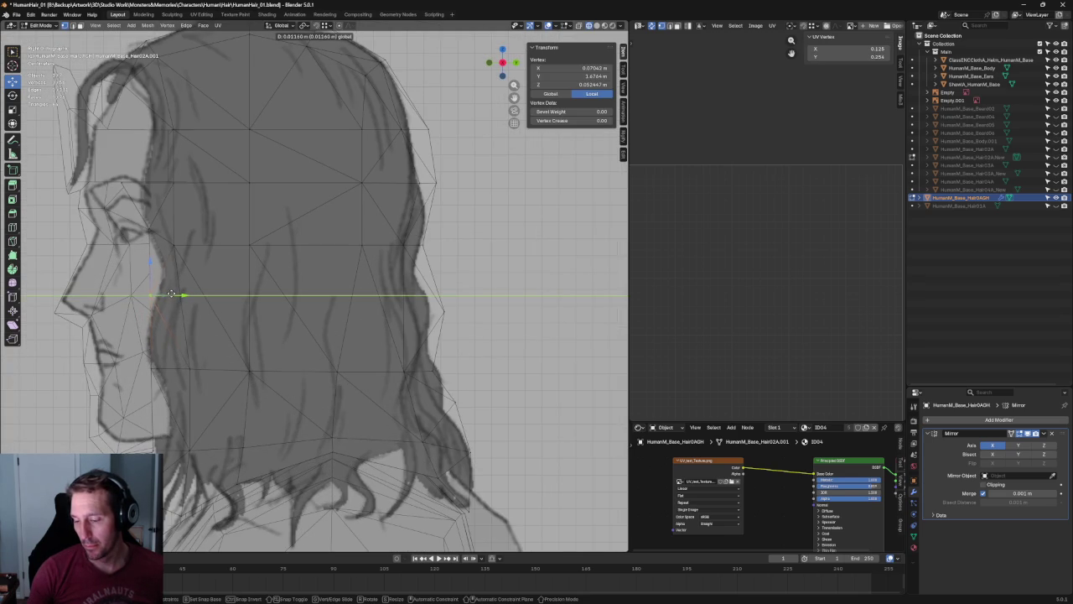
click(171, 293)
shift+click(181, 371)
key(g)
key(y)
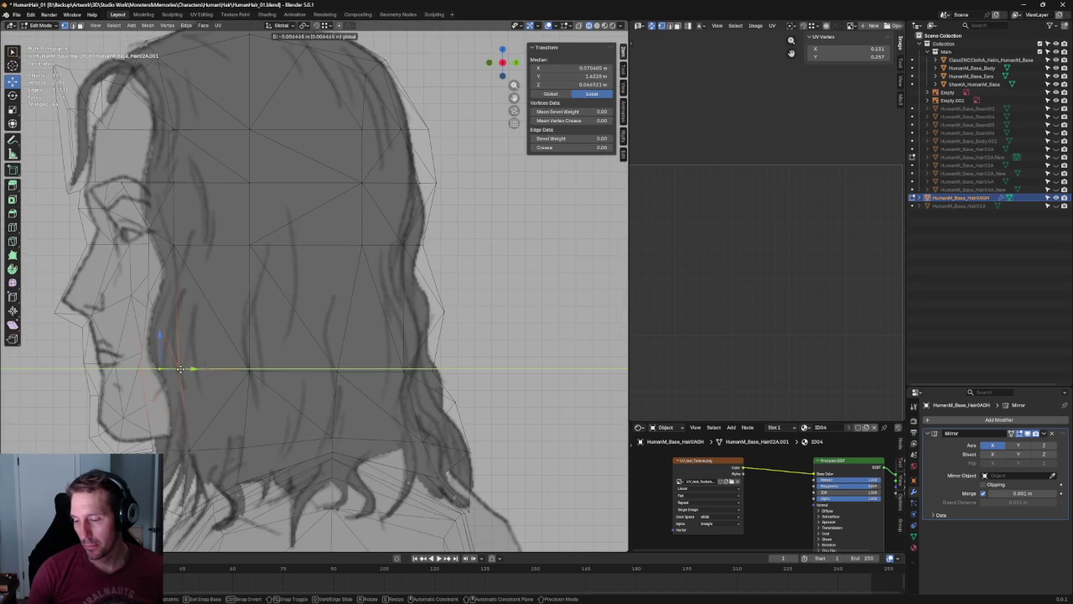
click(180, 369)
scroll(181, 367, down, 5)
key(alt+a)
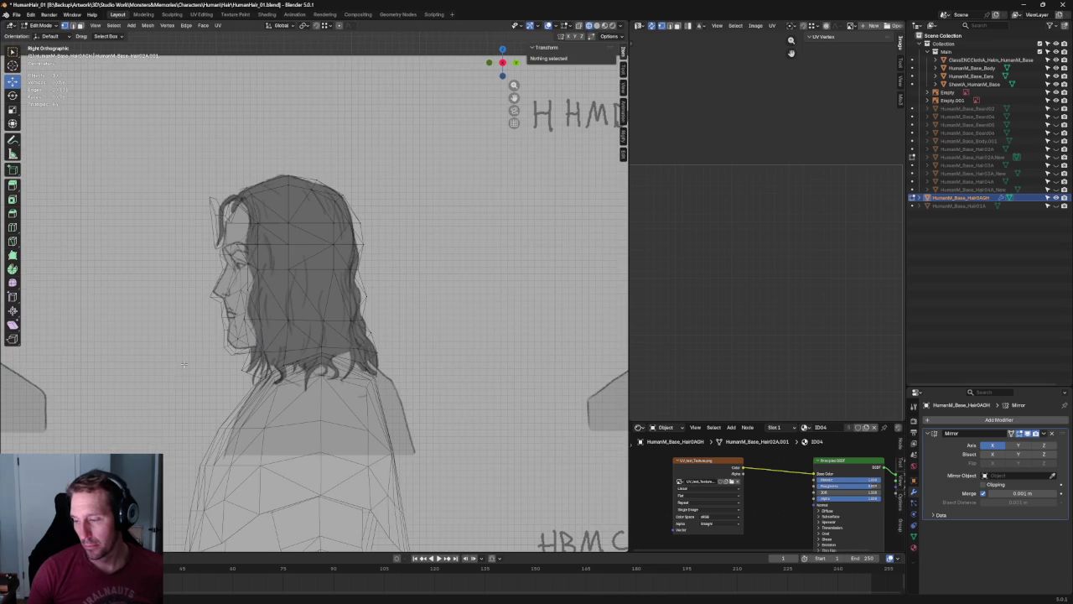
Check vertices beside the face, then switch to Front view (Numpad 1) with its reference sketch.
click(252, 316)
click(241, 289)
key(alt+a)
key(ctrl+z)
scroll(265, 343, up, 3)
key(alt+a)
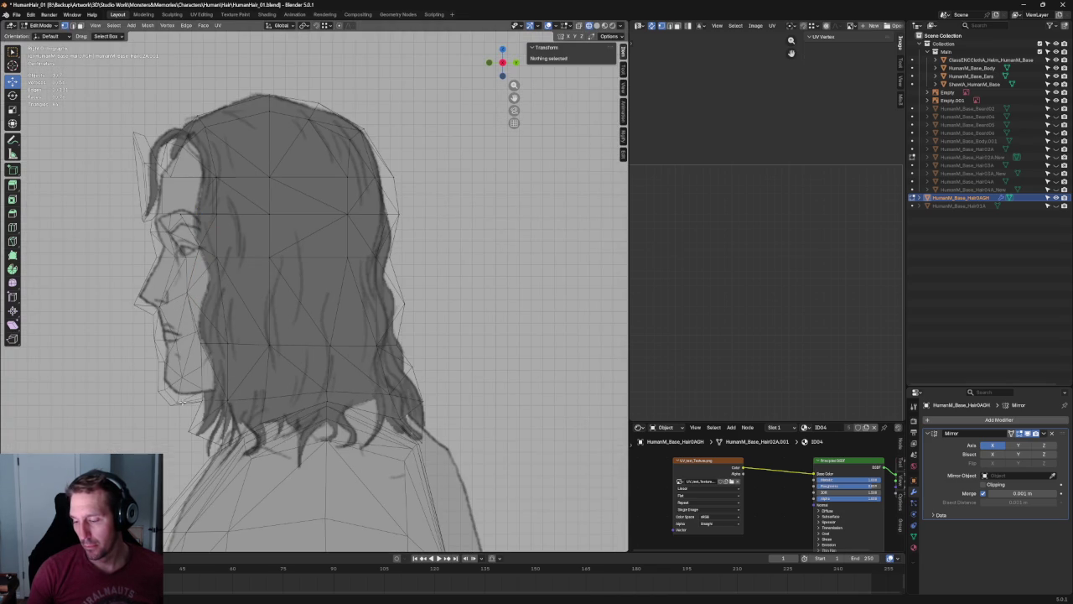
key(KP_1)
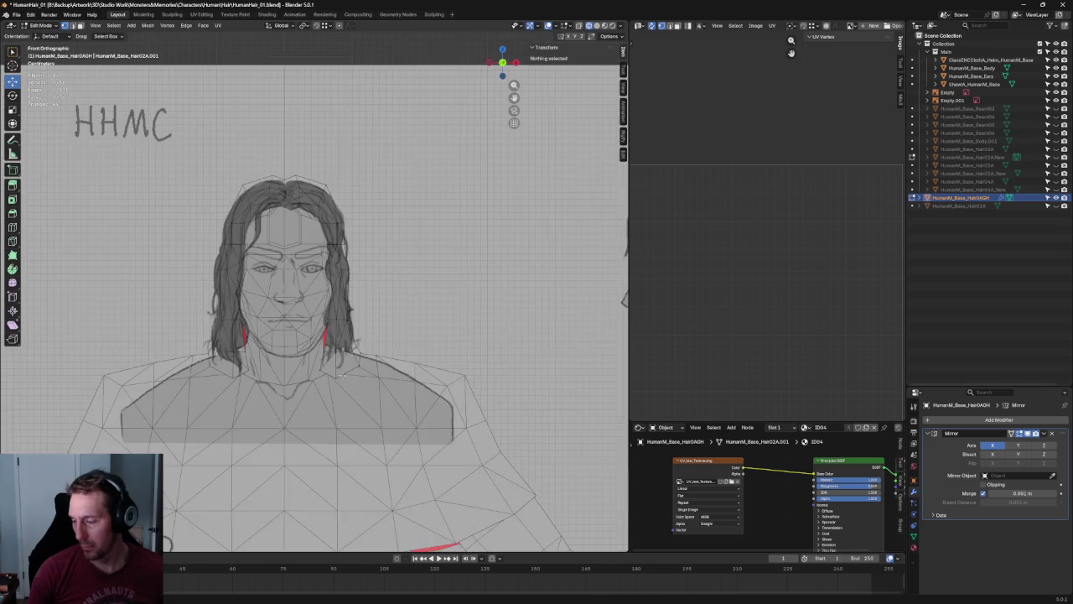
Pull the jaw-side hair tip vertex lower and outward onto the sketched strand end.
scroll(366, 379, up, 3)
click(245, 419)
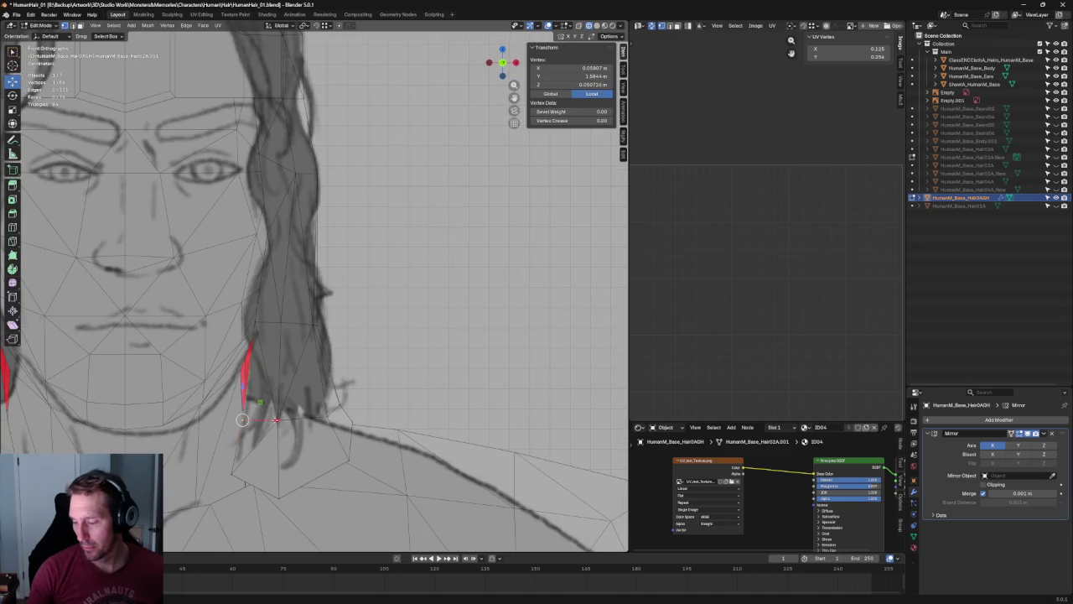
key(g)
click(261, 419)
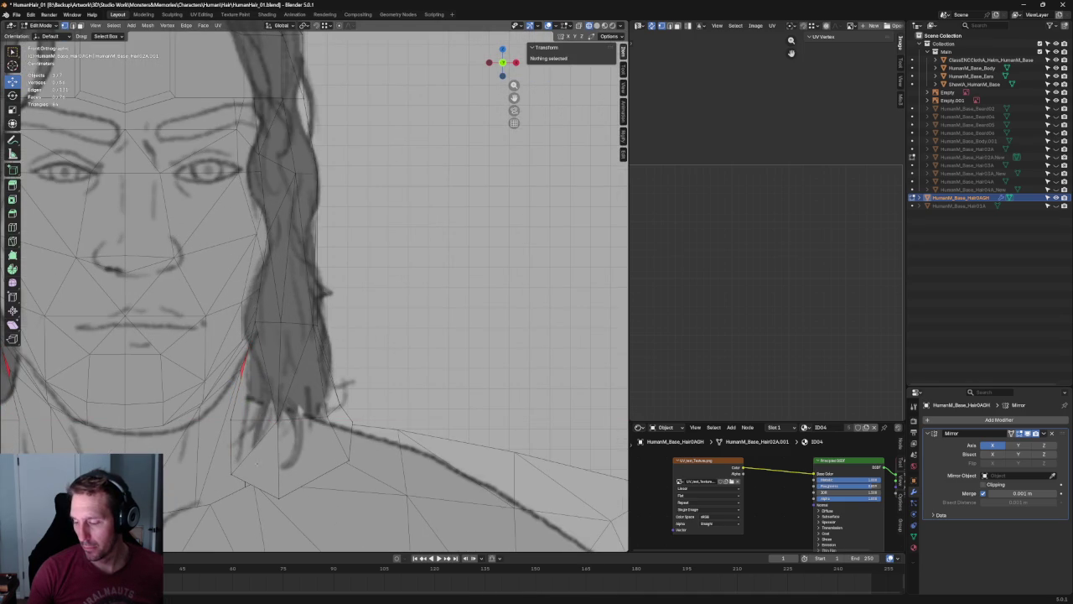
key(g)
click(302, 482)
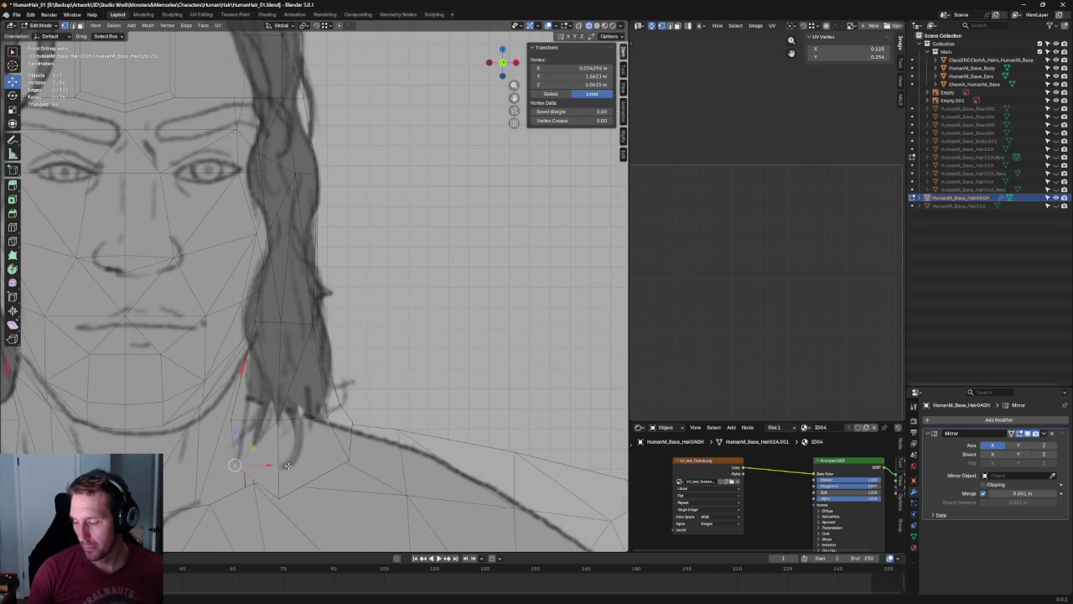
key(alt+a)
Zoom to check the front silhouette against the sketch, then return to Object Mode.
scroll(302, 483, down, 3)
scroll(302, 482, down, 2)
scroll(388, 358, up, 5)
scroll(388, 358, down, 5)
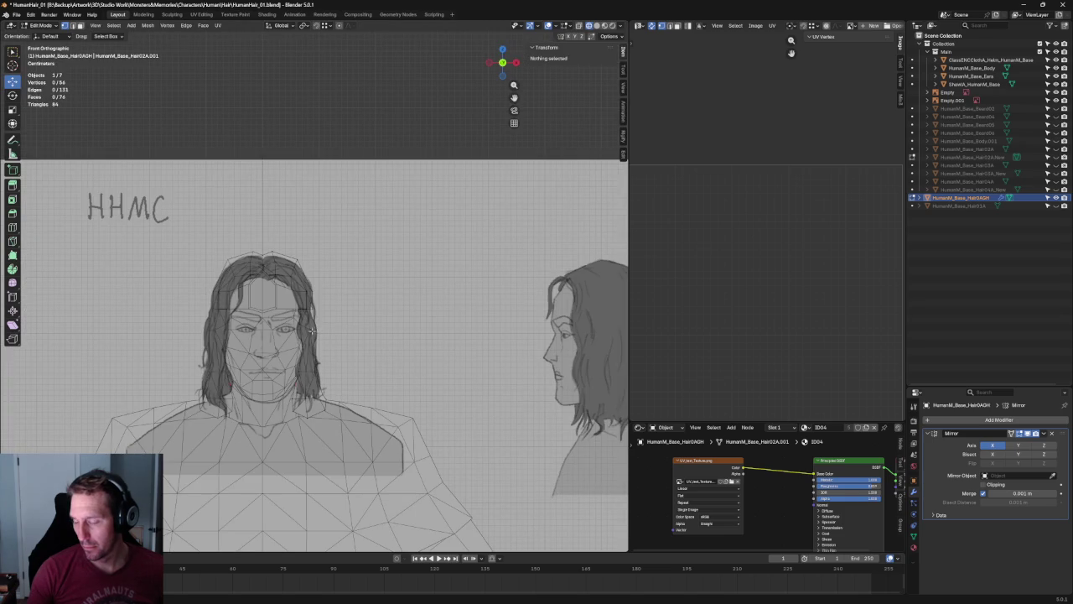
scroll(309, 329, up, 2)
scroll(286, 317, up, 2)
scroll(260, 305, up, 2)
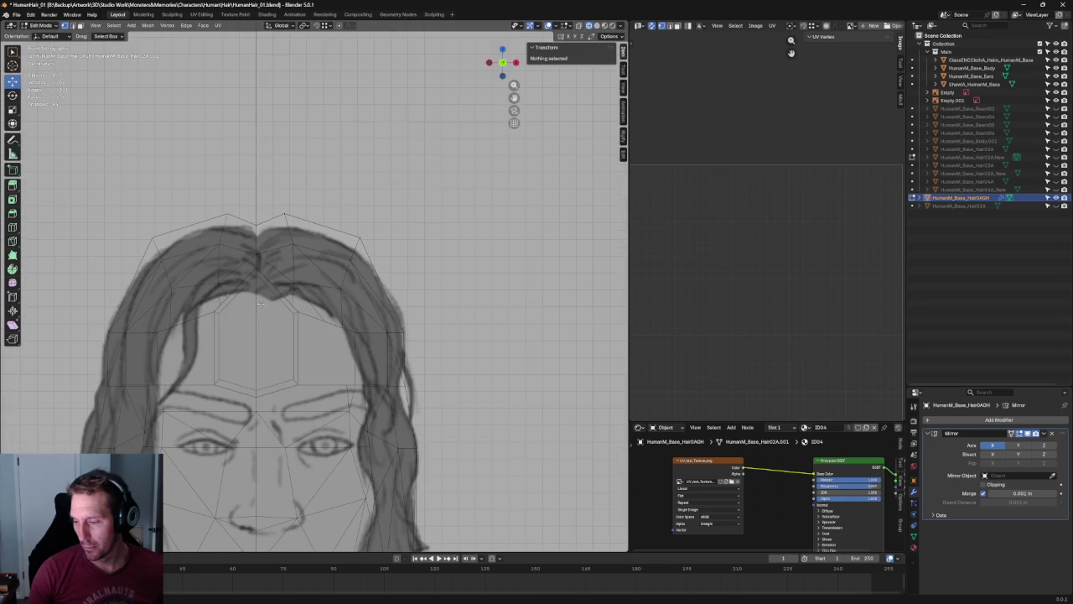
scroll(260, 303, down, 5)
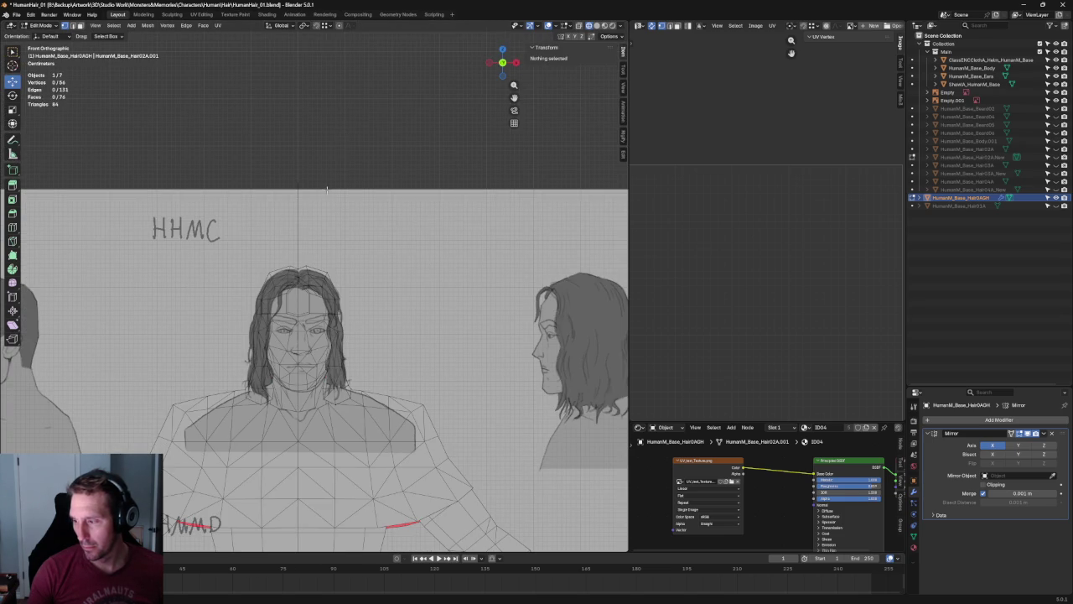
scroll(333, 177, up, 3)
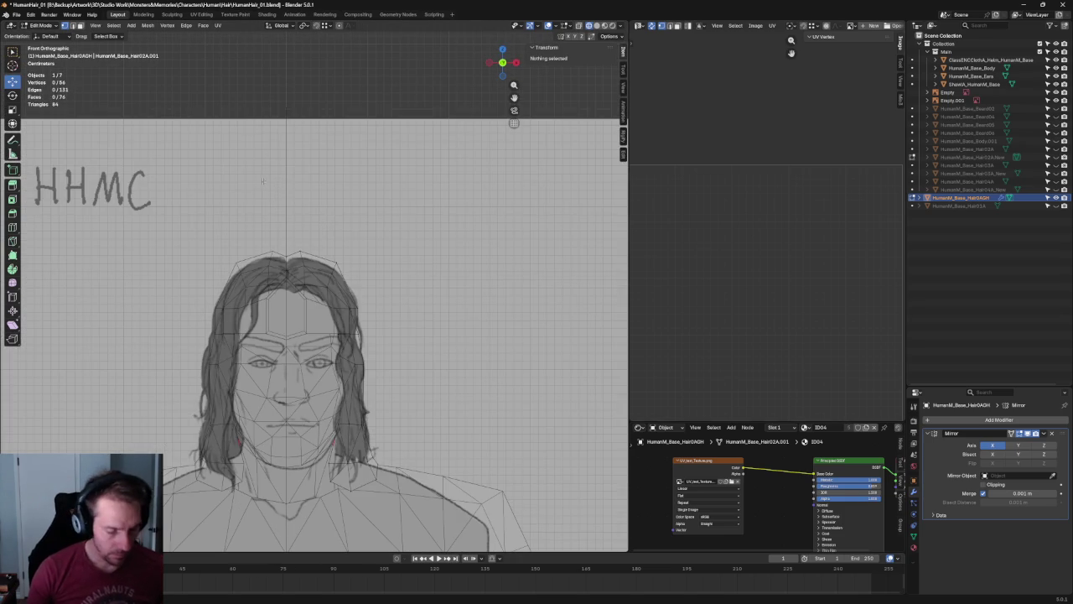
key(Tab)
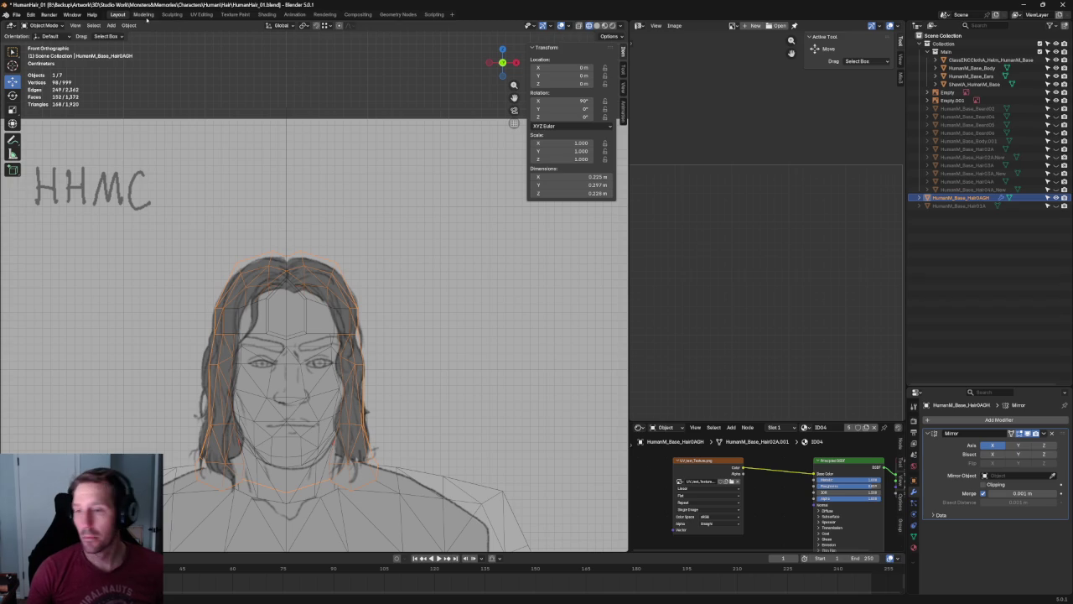
Add a separate plane object to the scene, then undo it so no extra plane remains.
click(112, 25)
mouse_move(124, 34)
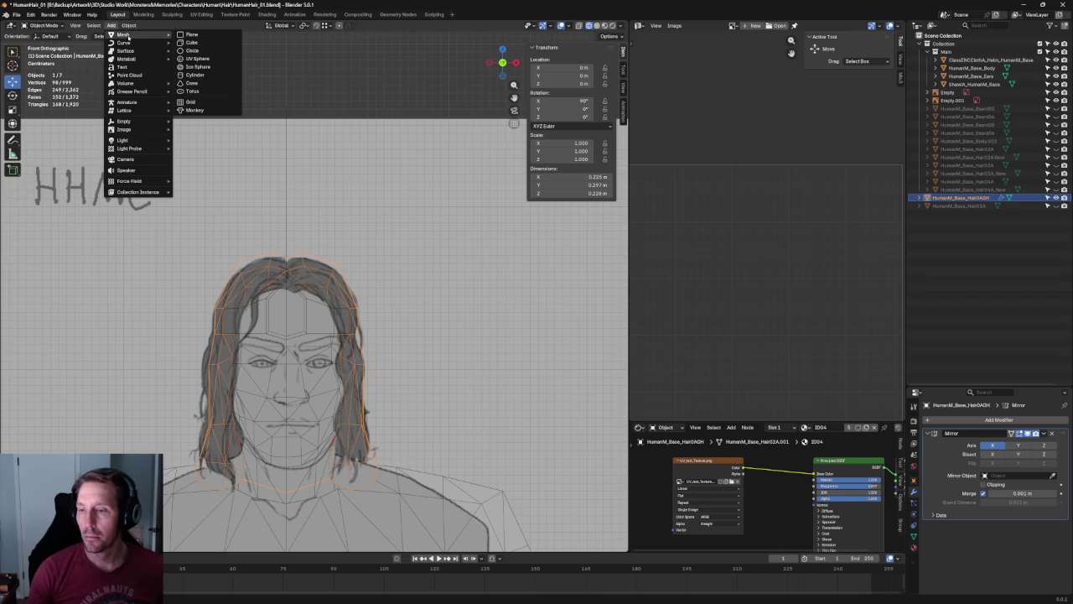
click(201, 33)
scroll(243, 78, down, 5)
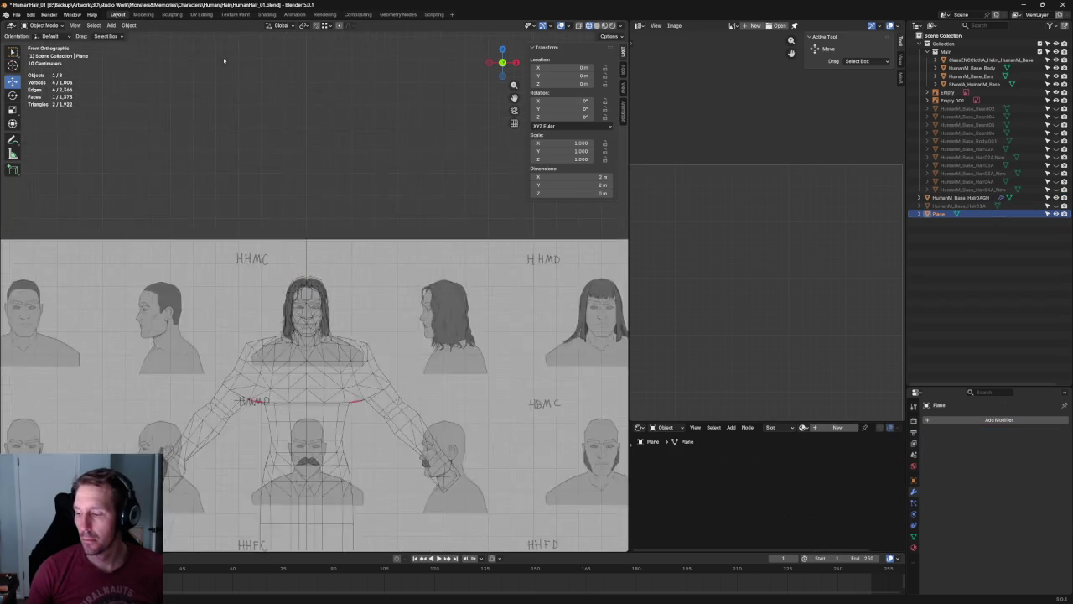
scroll(243, 78, down, 5)
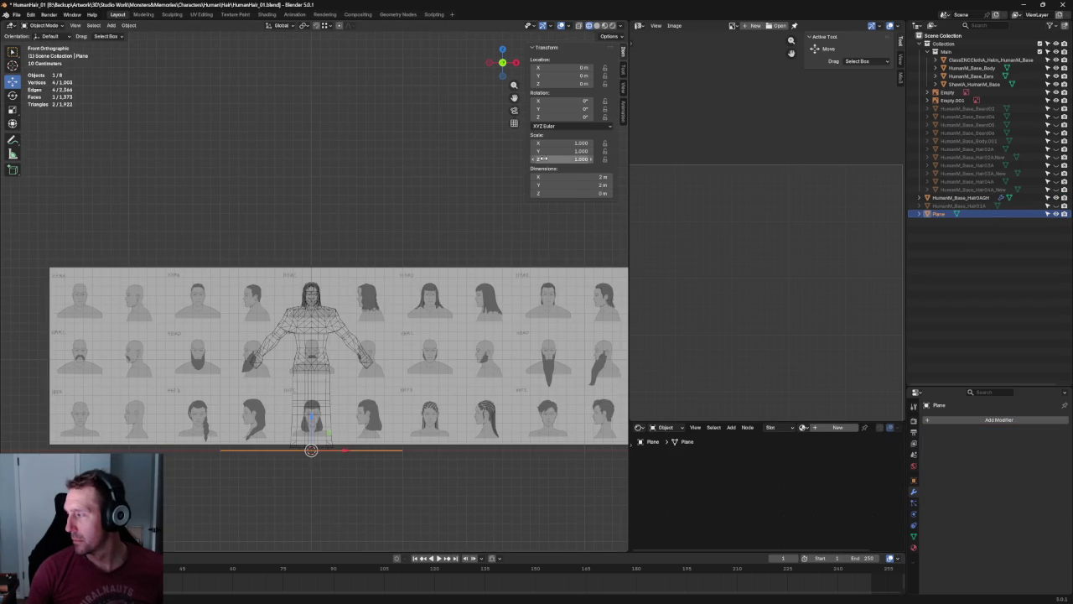
key(ctrl+z)
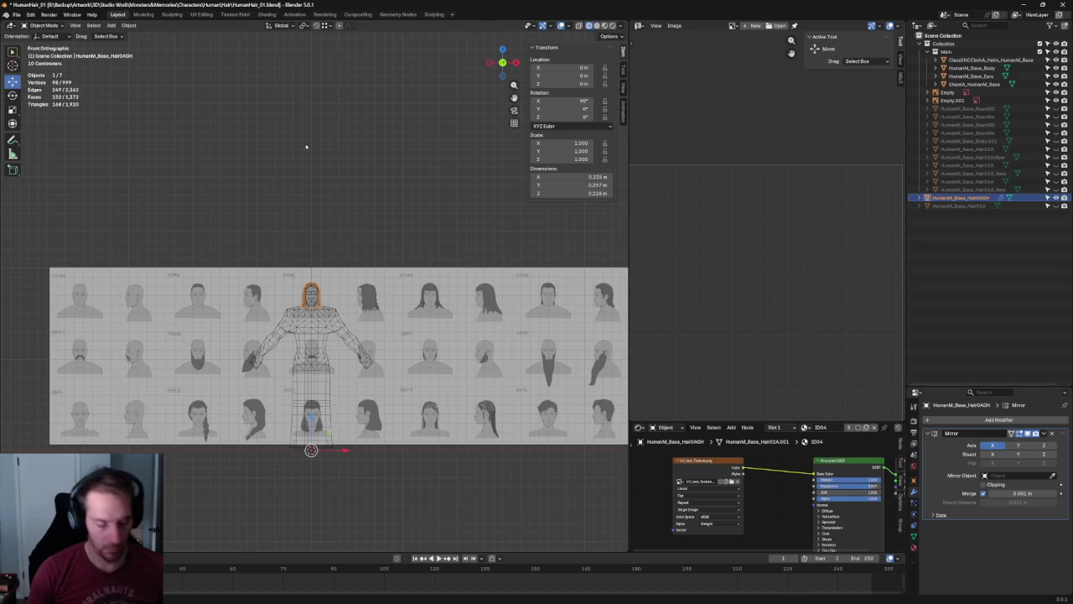
Back in Edit Mode on the hair mesh, select a vertex at the top of the head and bring up the mesh primitives list.
key(Tab)
scroll(340, 263, up, 8)
scroll(310, 277, up, 4)
click(308, 280)
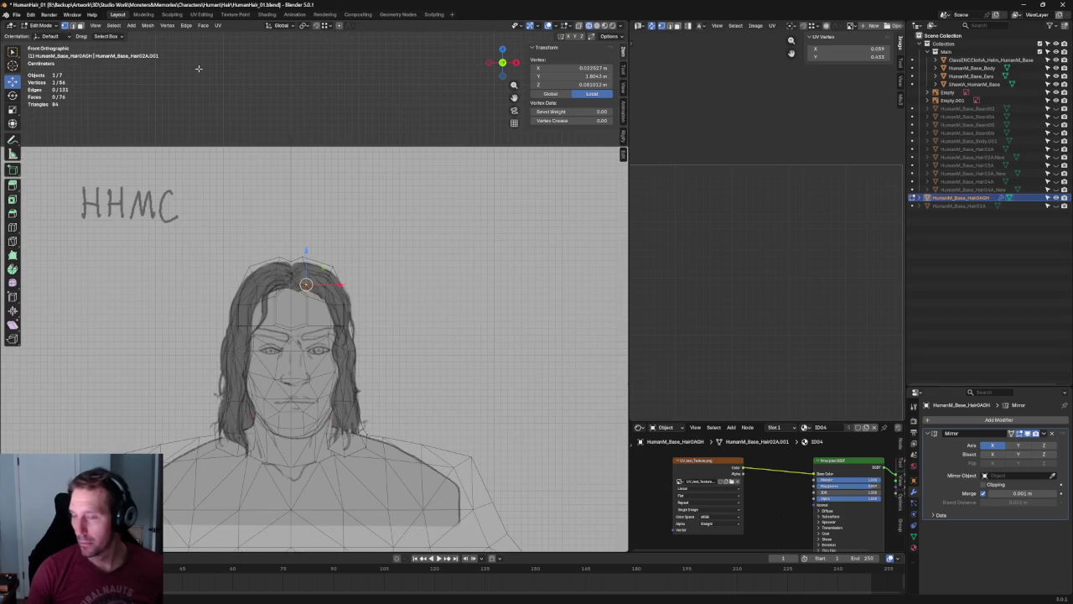
click(132, 26)
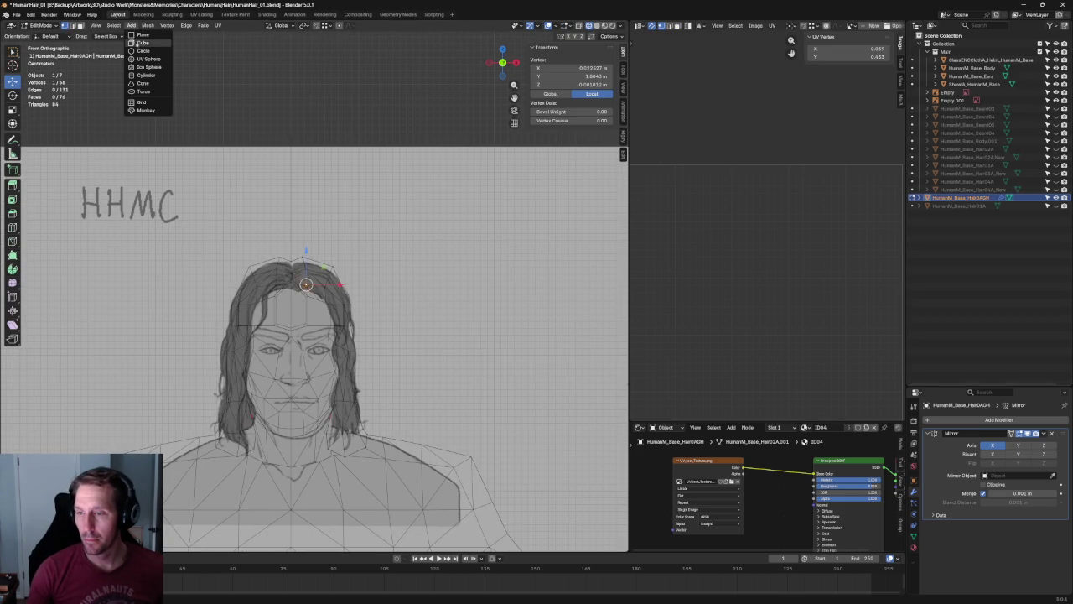
Add a plane into the hair mesh, tilt it upright about 85 degrees and raise it to the head.
click(140, 34)
scroll(293, 175, down, 5)
scroll(307, 190, down, 3)
middle_drag(307, 189, 366, 233)
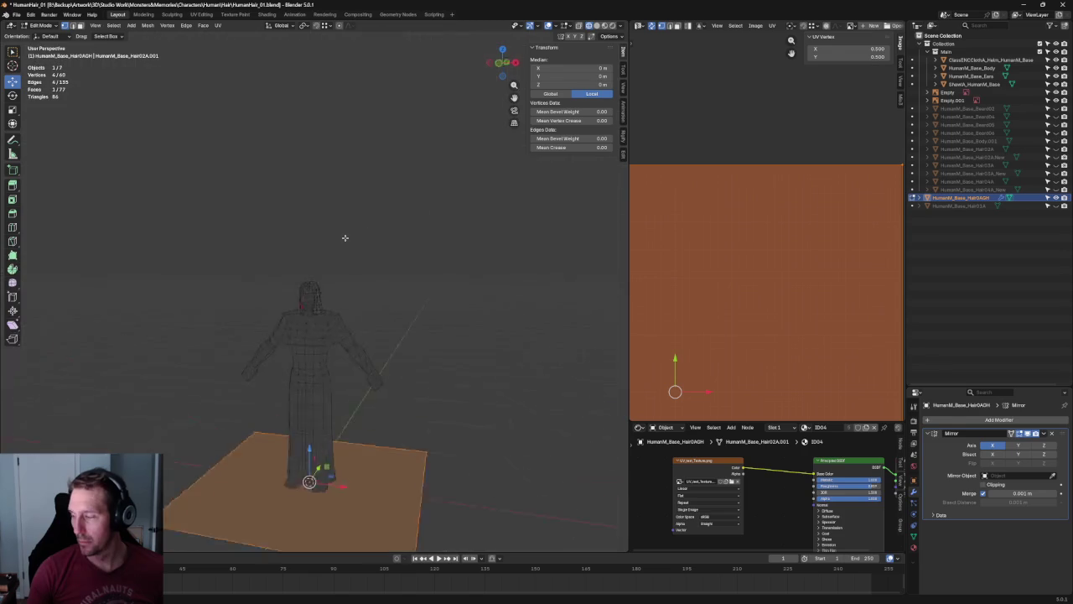
key(KP_3)
key(shift+space)
key(r)
drag(335, 484, 305, 550)
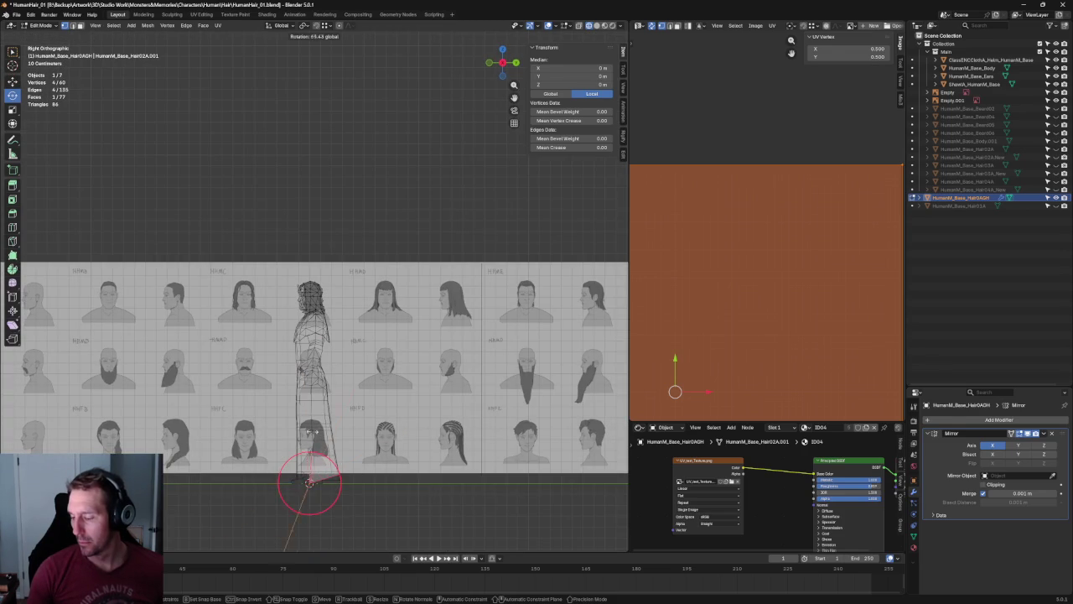
key(shift+space)
key(g)
mouse_move(291, 421)
mouse_down()
mouse_move(327, 465)
mouse_move(322, 263)
mouse_up()
scroll(327, 277, up, 3)
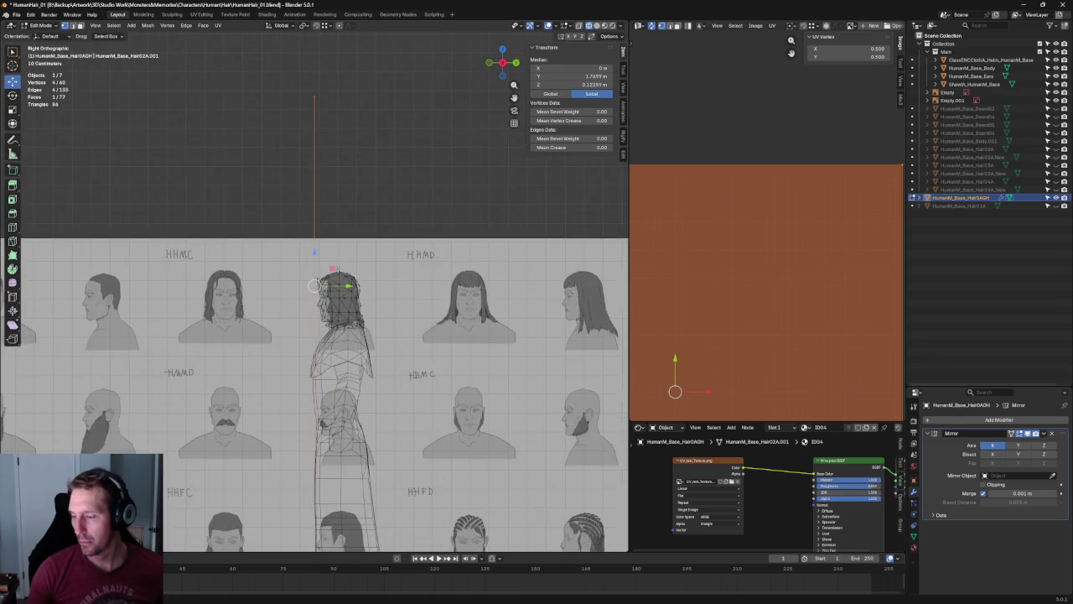
key(KP_1)
In Object Mode, scale the hair object down, move it onto the central head sketch and narrow its width.
key(Tab)
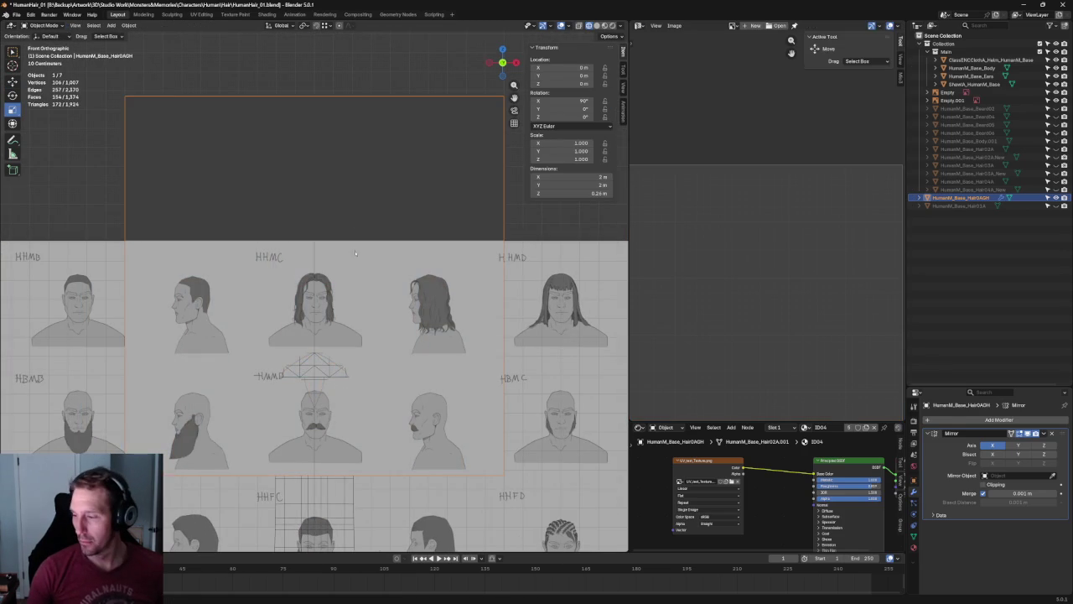
scroll(353, 254, down, 4)
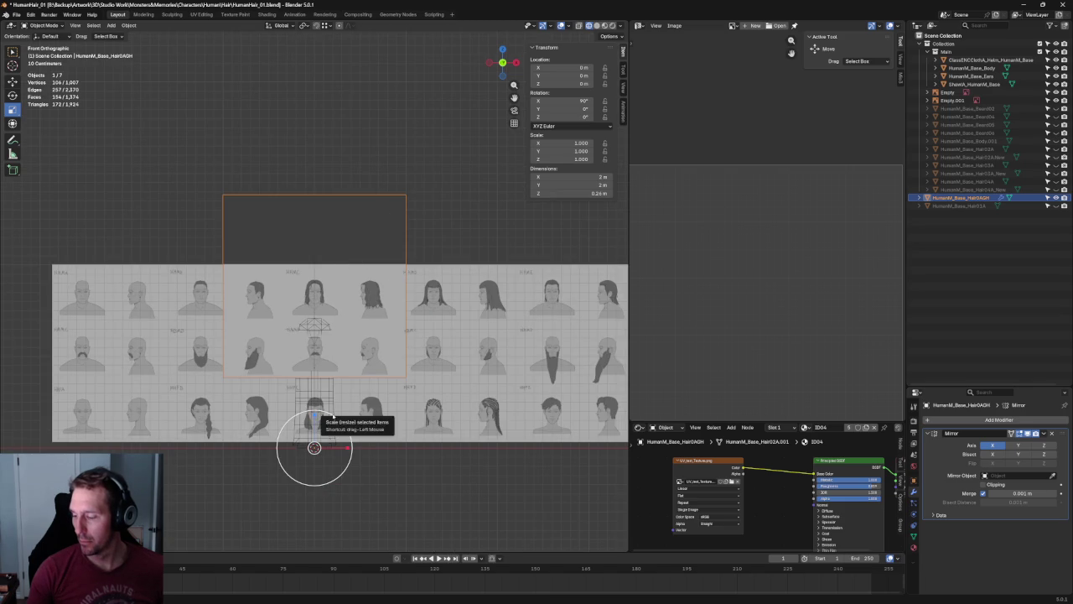
key(s)
key(shift+z)
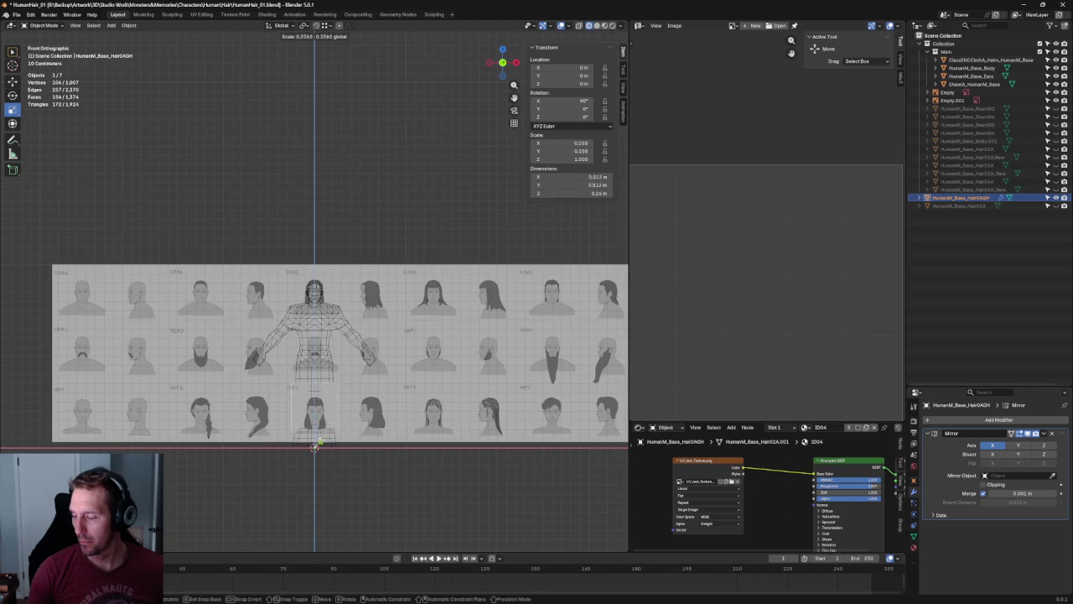
click(314, 447)
drag(315, 441, 307, 289)
scroll(307, 292, up, 5)
scroll(307, 291, up, 3)
key(shift+space)
key(s)
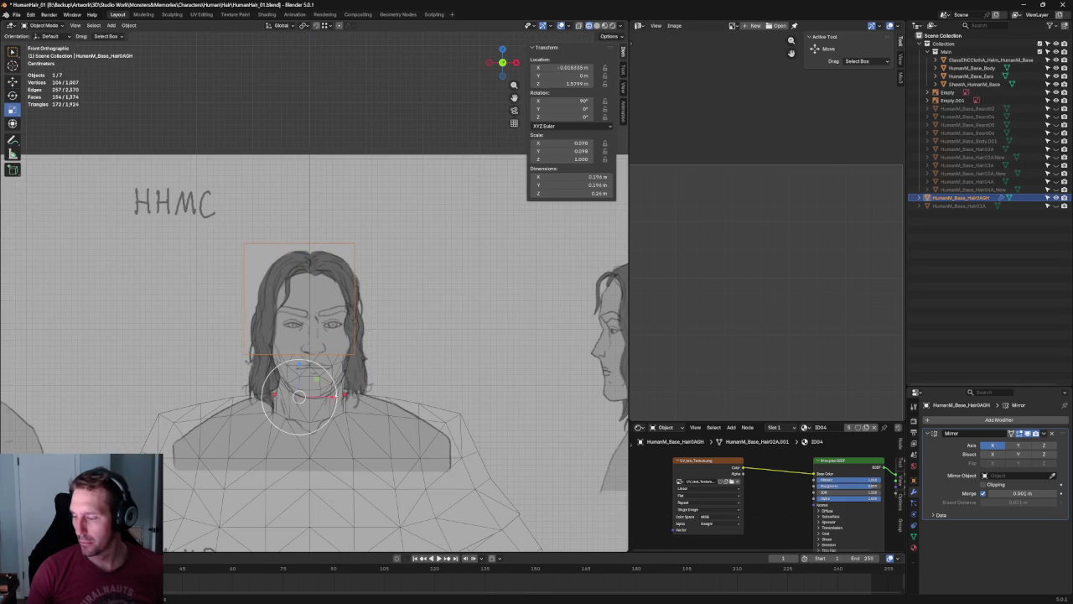
drag(333, 397, 278, 396)
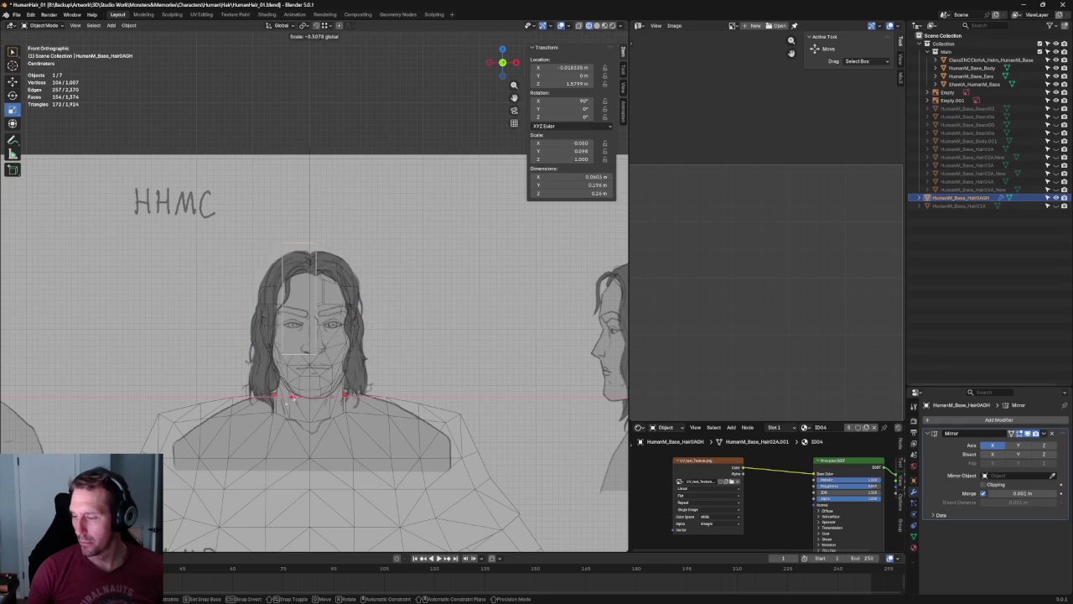
mouse_move(278, 396)
mouse_down()
mouse_move(302, 385)
mouse_move(289, 391)
mouse_up()
Restore the hair object's scale to 1.000 and return to editing the plane's geometry.
middle_drag(289, 391, 279, 302)
key(KP_3)
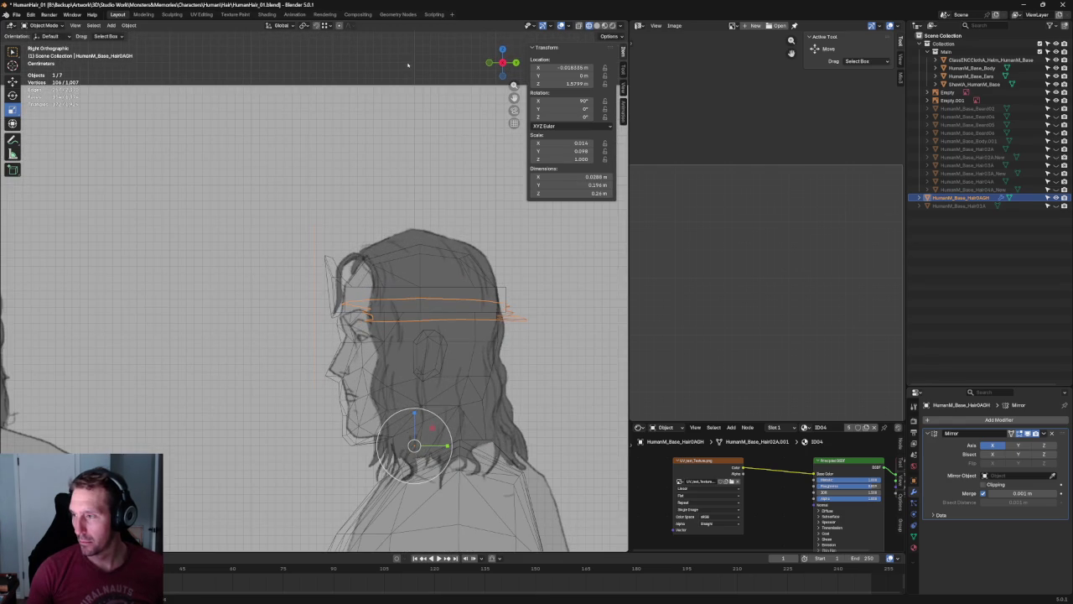
middle_drag(412, 65, 356, 252)
key(ctrl+z)
key(ctrl+z)
scroll(356, 252, down, 3)
scroll(355, 252, down, 3)
scroll(335, 247, down, 3)
middle_drag(318, 242, 414, 232)
key(Tab)
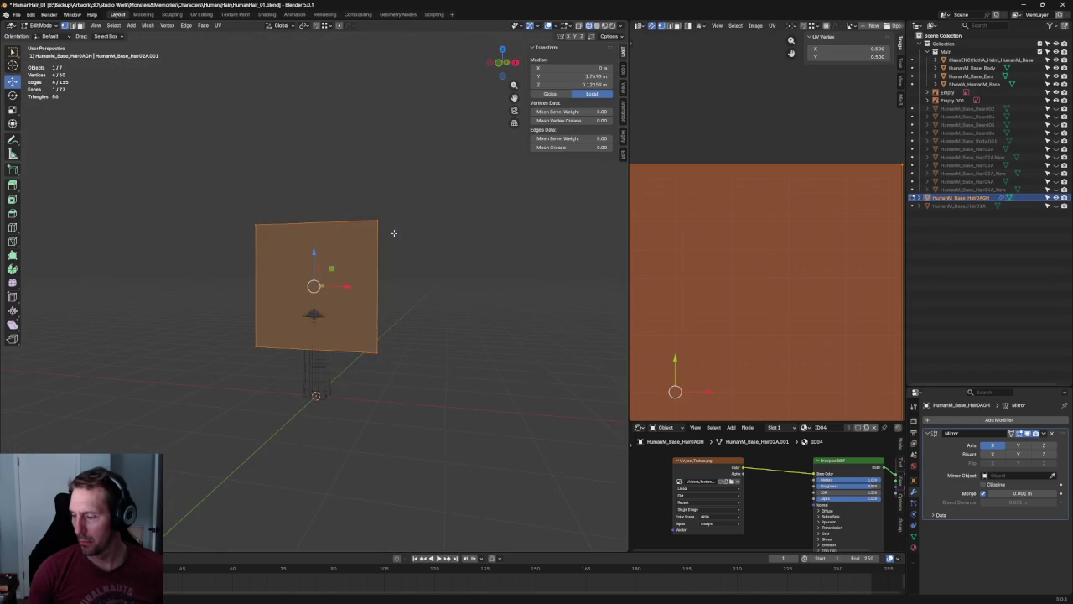
Scale the plane's geometry down to a small square.
scroll(342, 416, up, 1)
key(shift+space)
key(s)
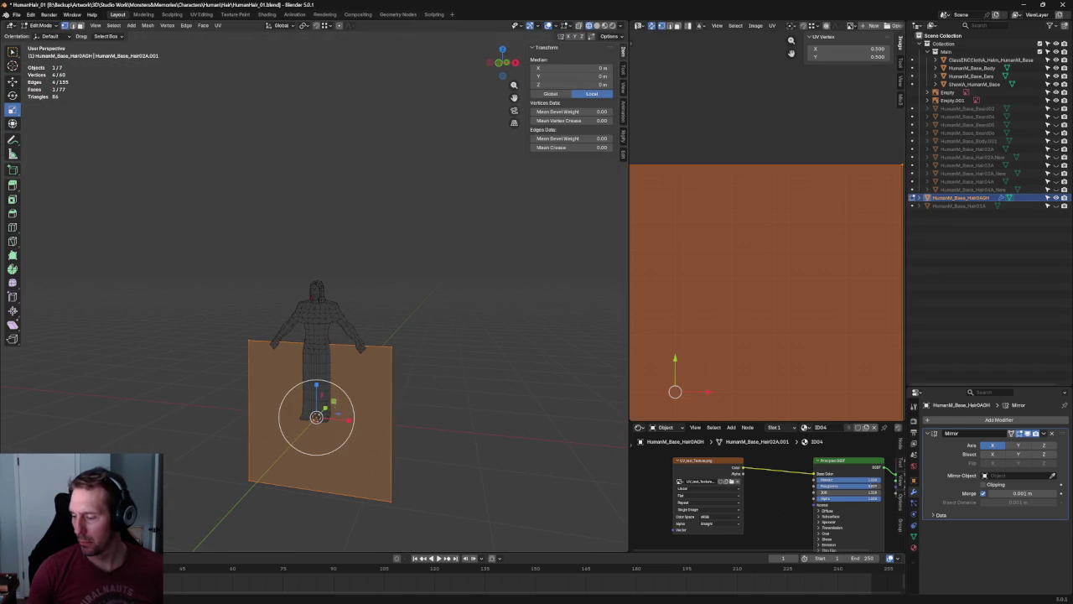
drag(334, 401, 315, 416)
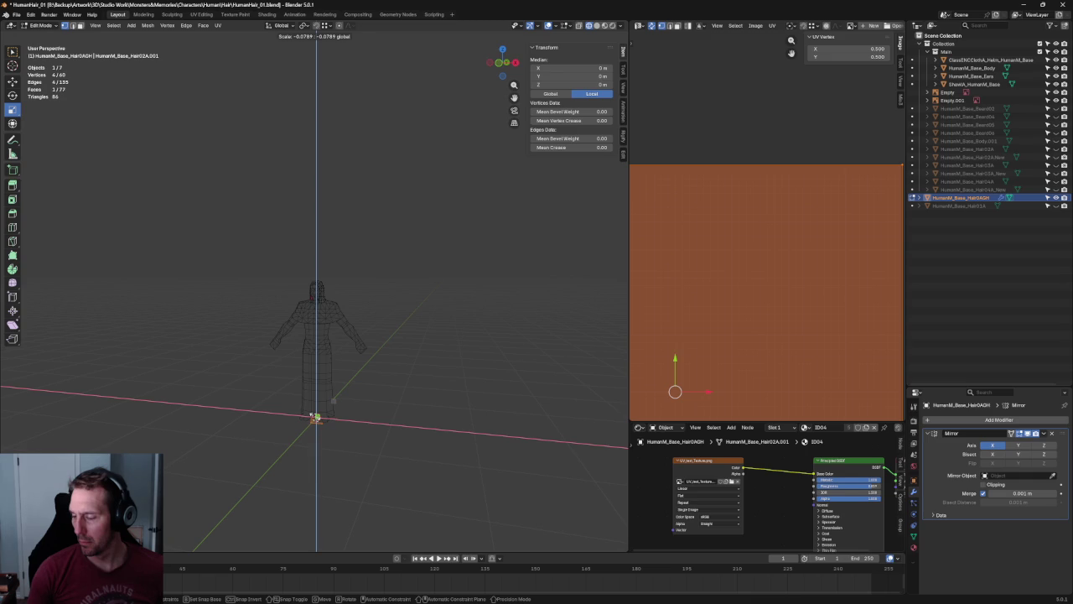
drag(316, 417, 327, 265)
Move the small plane onto the top of the head using front and side views.
key(ctrl+z)
key(KP_1)
key(shift+space)
key(g)
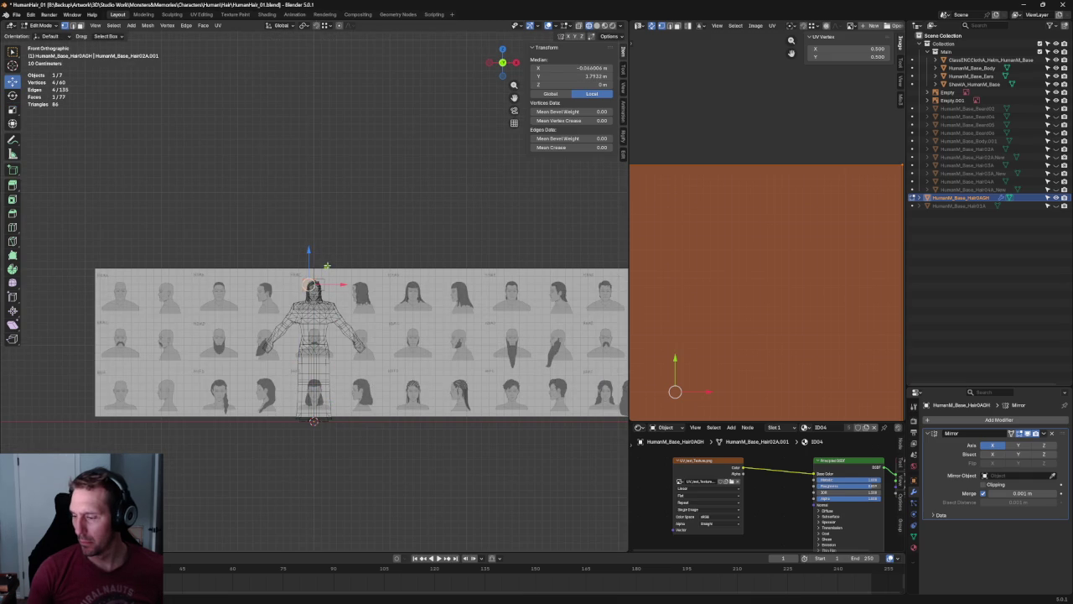
key(KP_3)
key(KP_Decimal)
drag(407, 285, 337, 283)
key(KP_1)
Shrink the plane to about a quarter size and place it on the left temple hairline.
key(s)
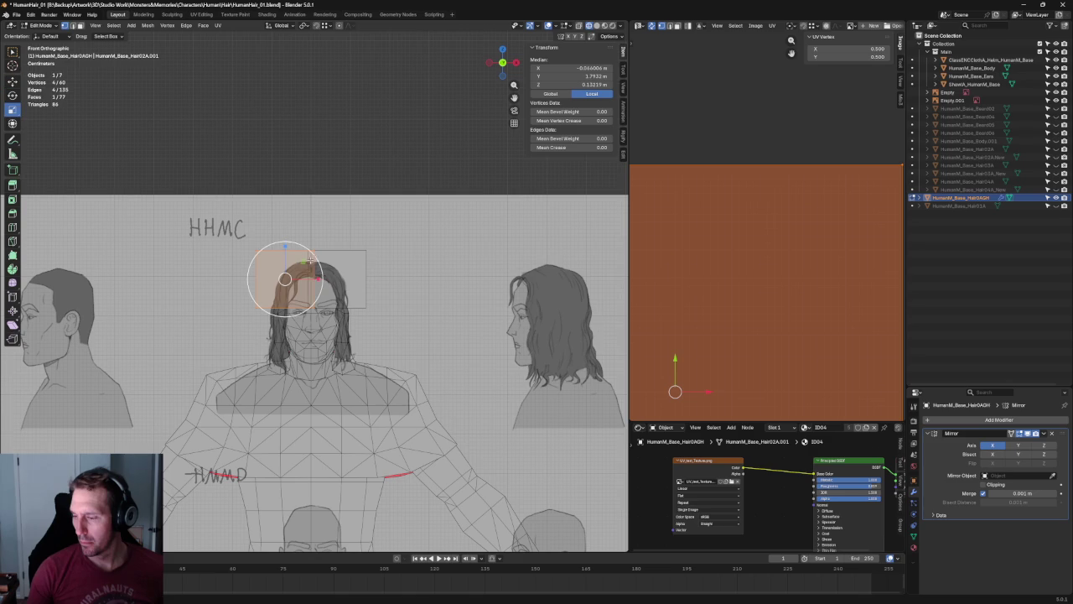
drag(322, 273, 292, 273)
click(289, 274)
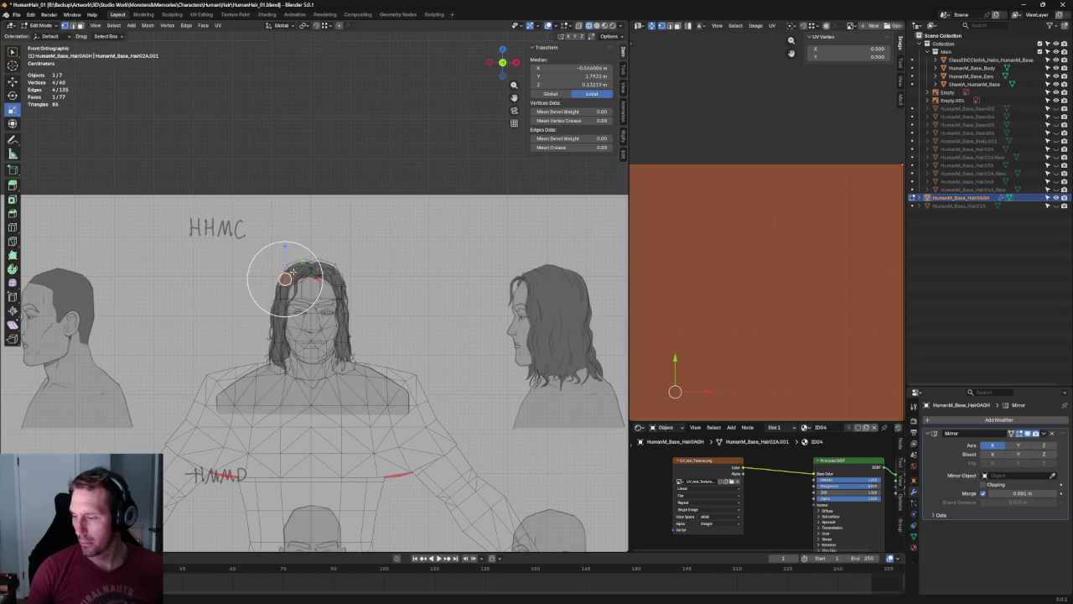
scroll(252, 285, up, 4)
scroll(260, 310, up, 3)
drag(261, 312, 330, 311)
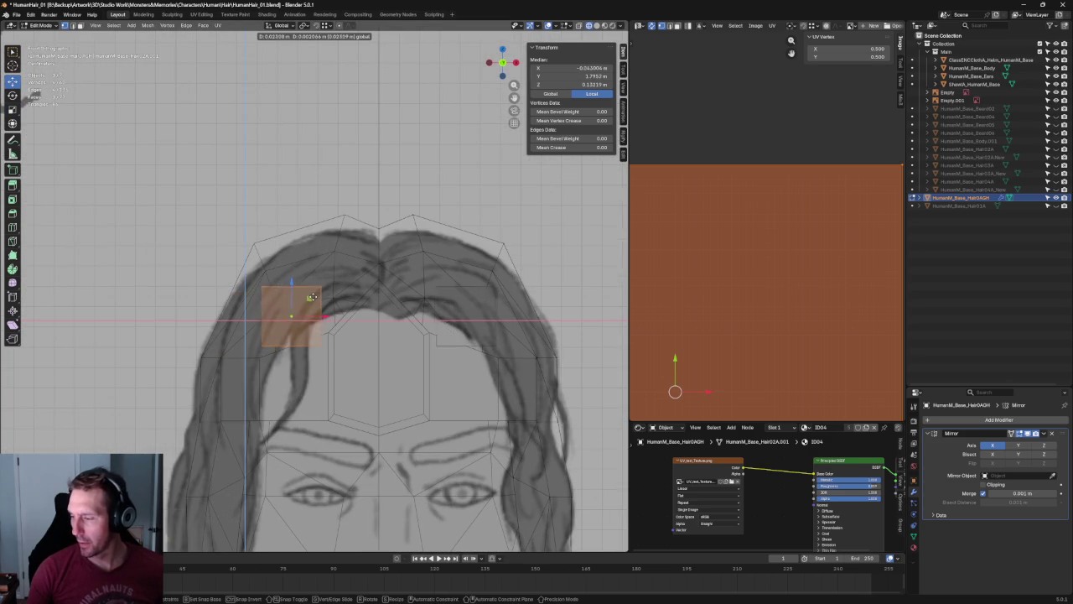
click(330, 312)
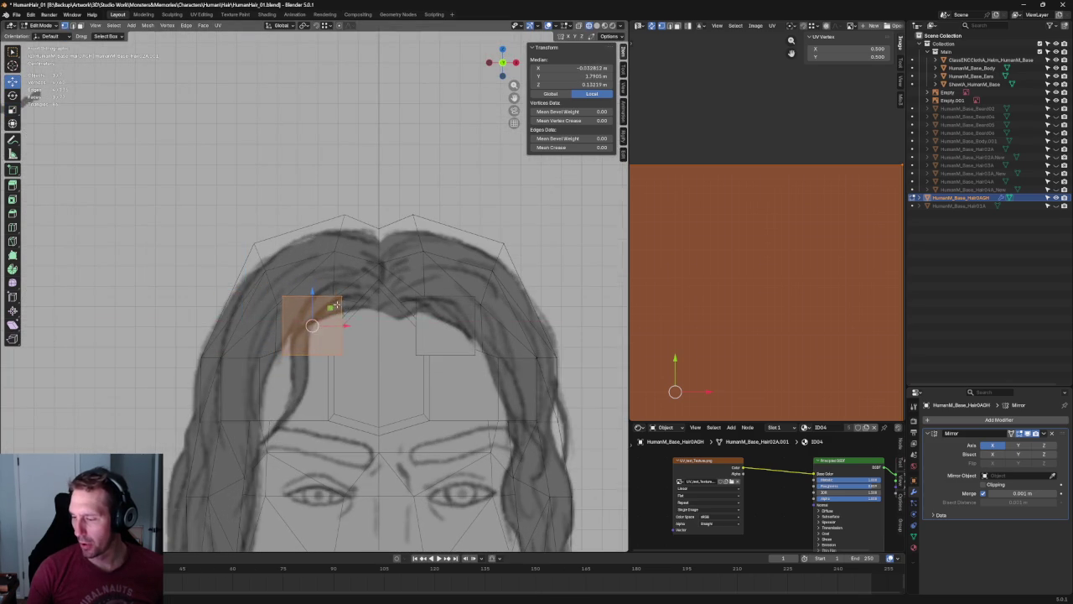
middle_drag(330, 311, 349, 324)
Pull the plane's corner vertices onto the outline of the curling side hair strand.
drag(304, 326, 416, 304)
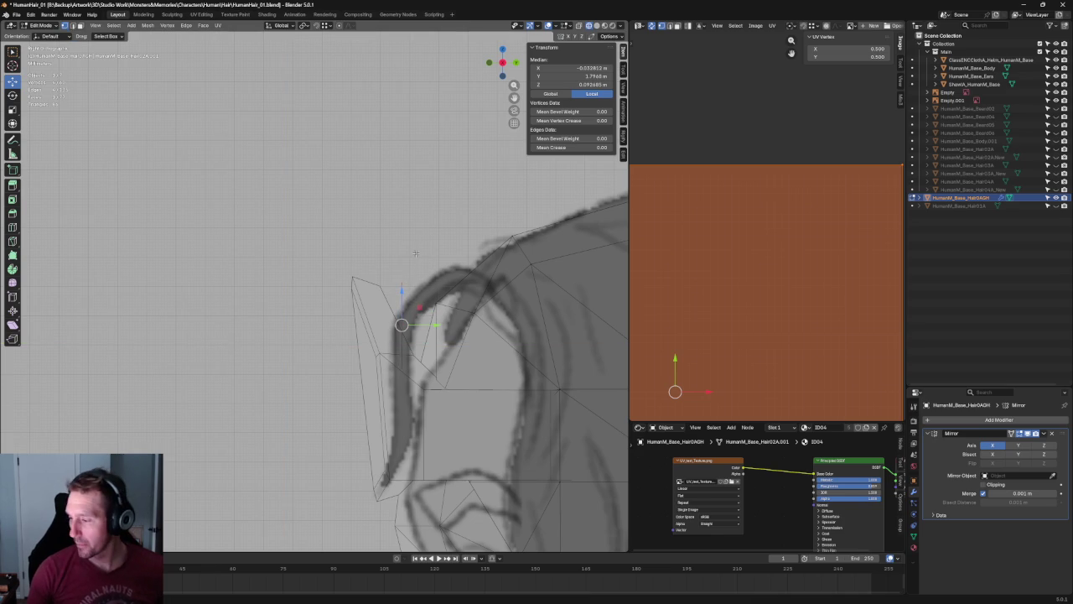
click(421, 289)
key(g)
click(424, 320)
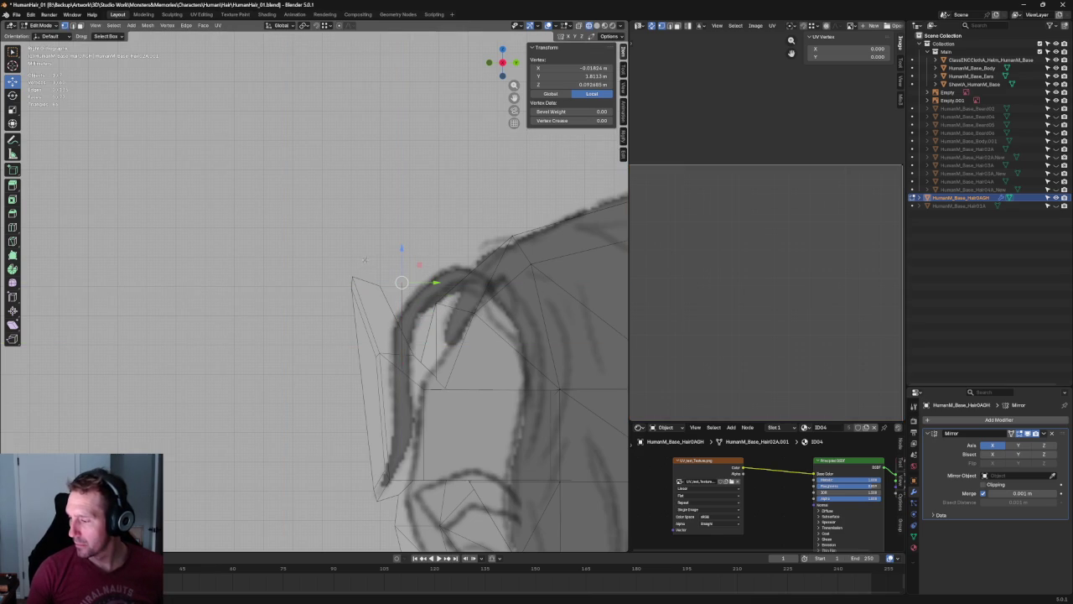
shift+click(407, 304)
key(g)
click(426, 284)
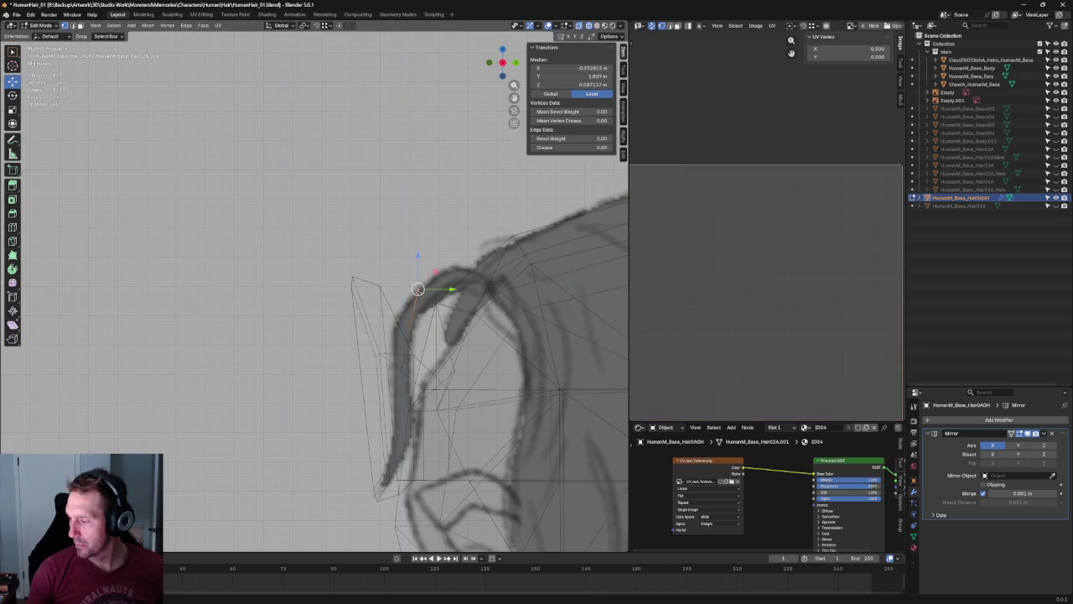
key(g)
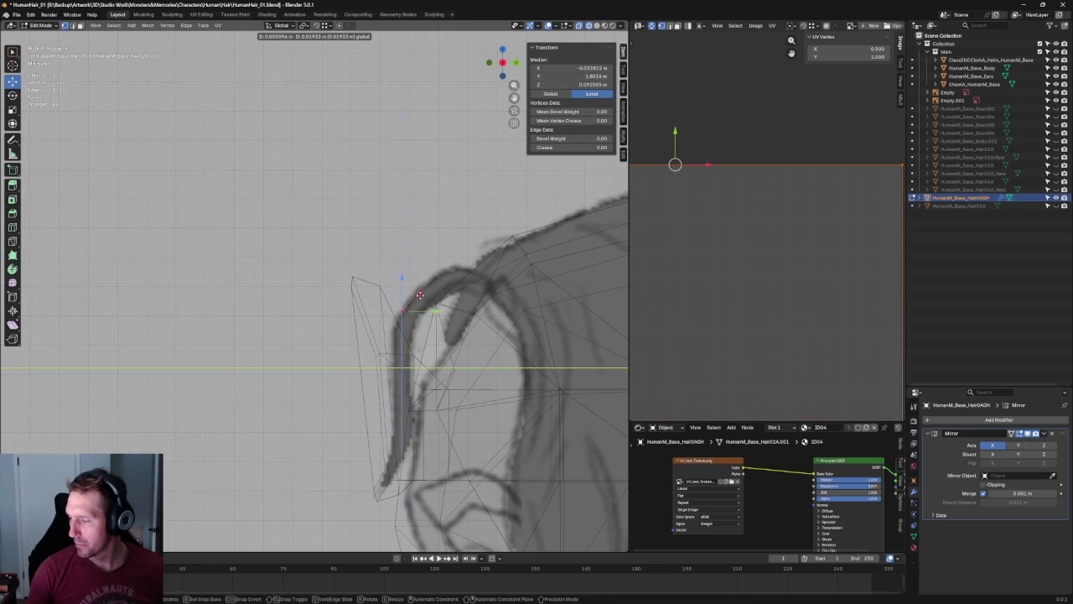
click(420, 295)
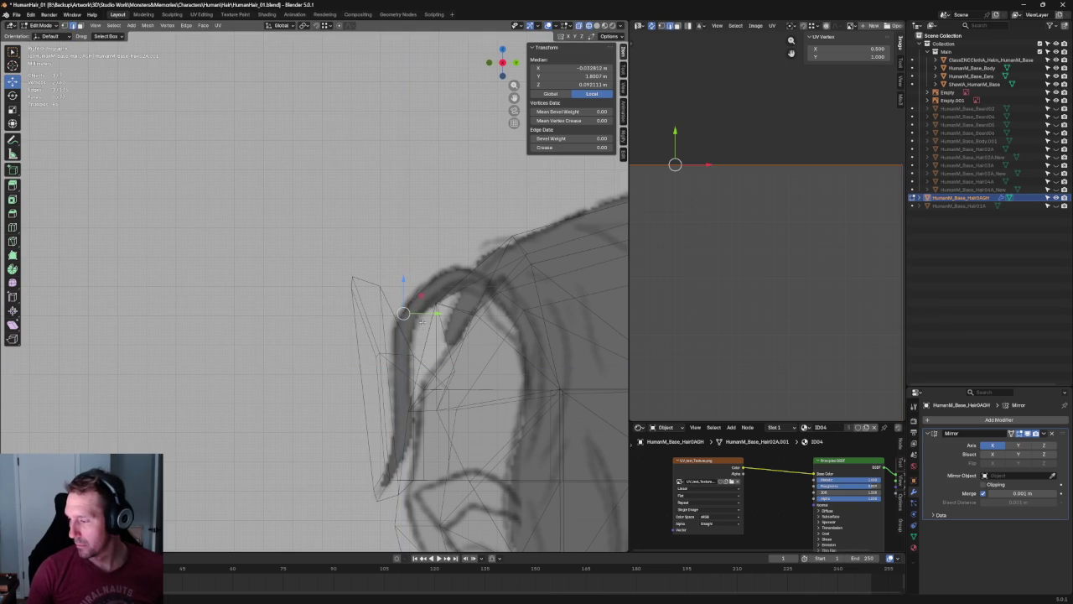
key(g)
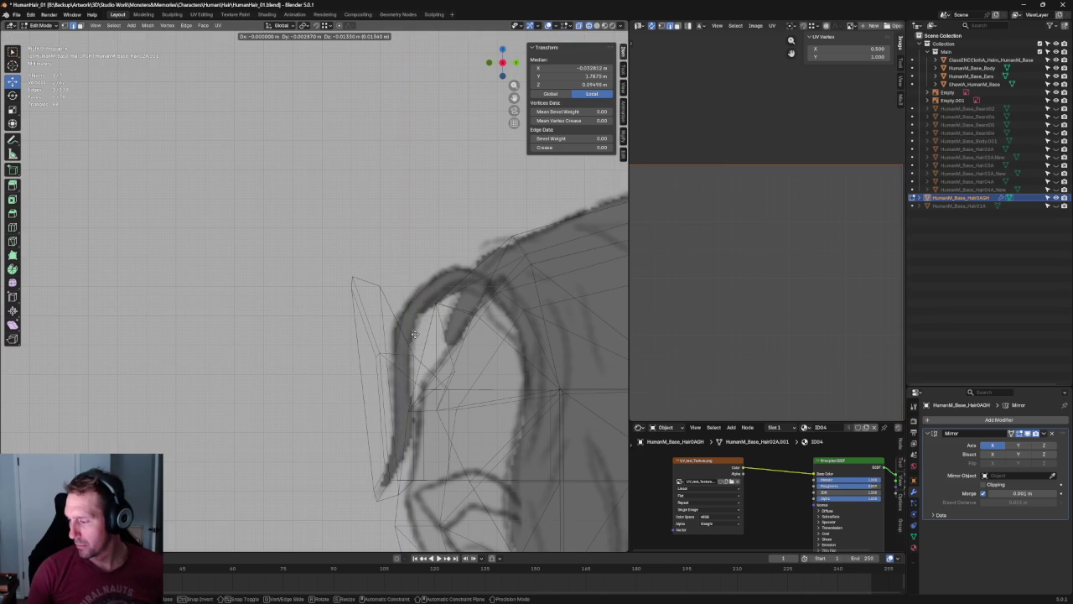
click(414, 334)
key(g)
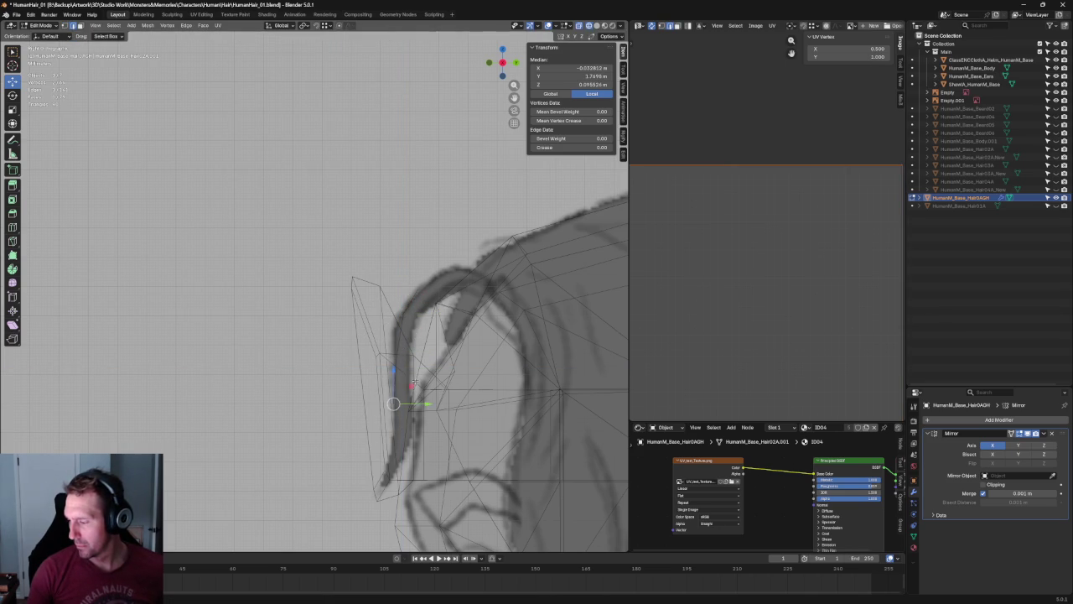
click(396, 475)
Switch the mesh to solid display and adjust a vertex's height against the side reference.
key(ctrl+KP_3)
key(KP_3)
mouse_move(394, 453)
middle_down()
mouse_move(381, 387)
mouse_move(436, 378)
mouse_move(347, 407)
middle_up()
click(348, 406)
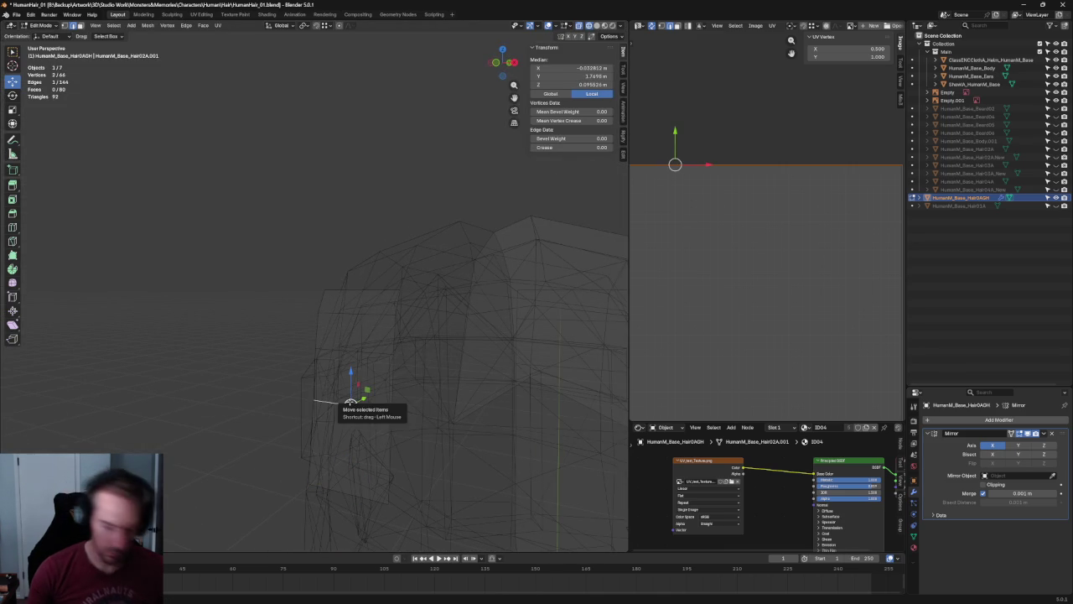
key(alt+z)
click(327, 350)
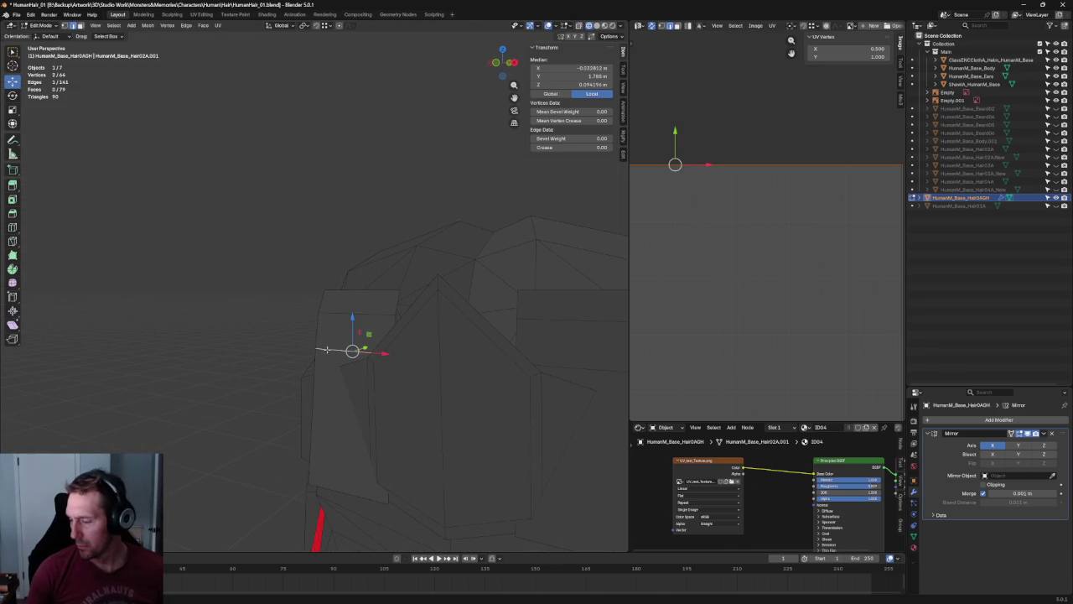
key(KP_3)
drag(413, 348, 413, 350)
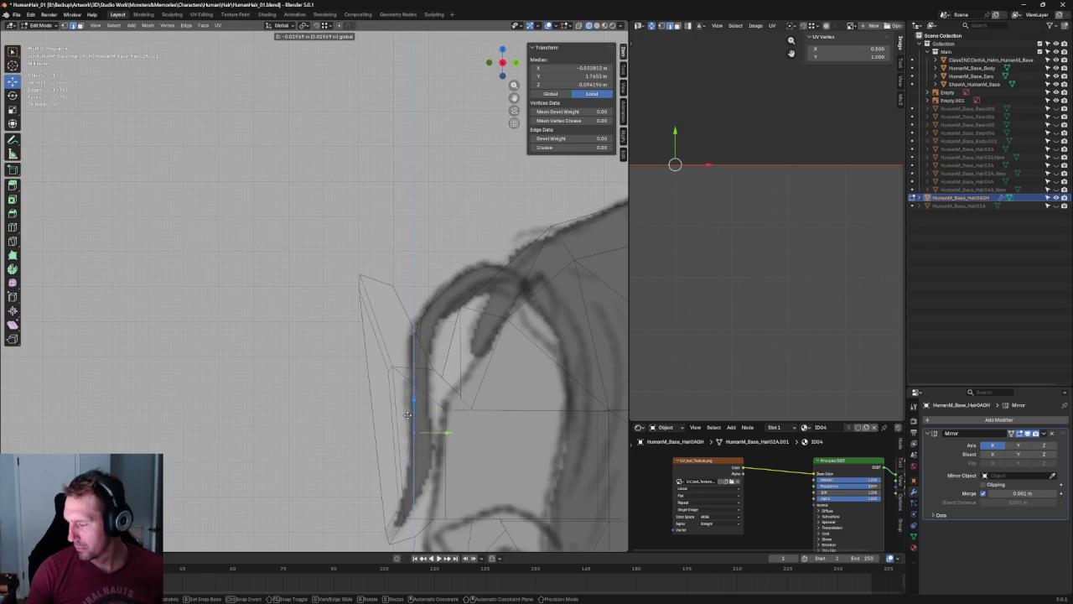
drag(402, 434, 401, 434)
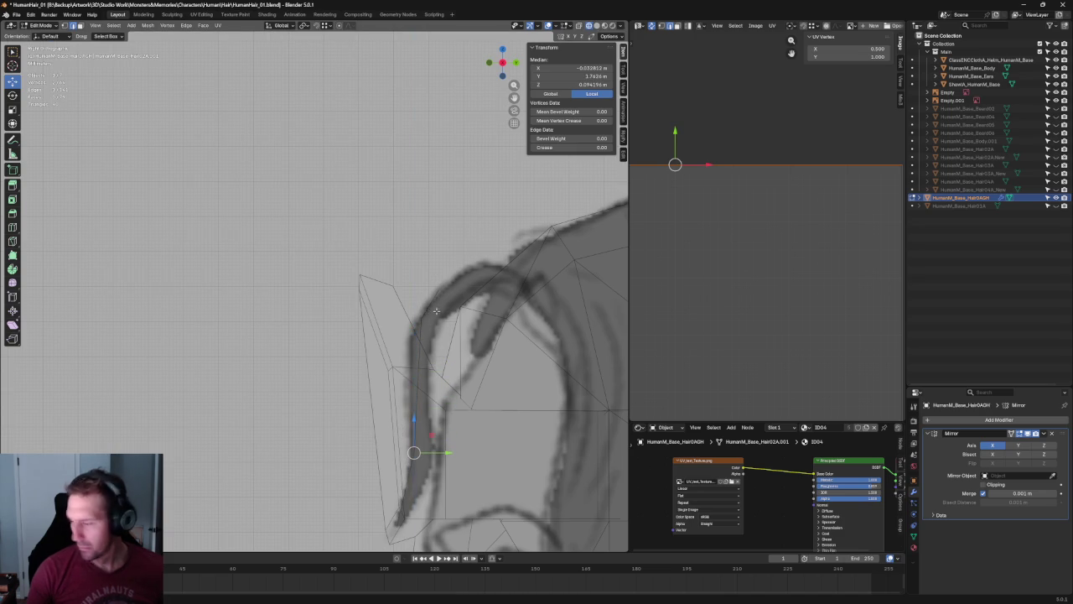
Move the strand's edge and top-of-lock vertices to trace the sketched curling lock.
click(421, 321)
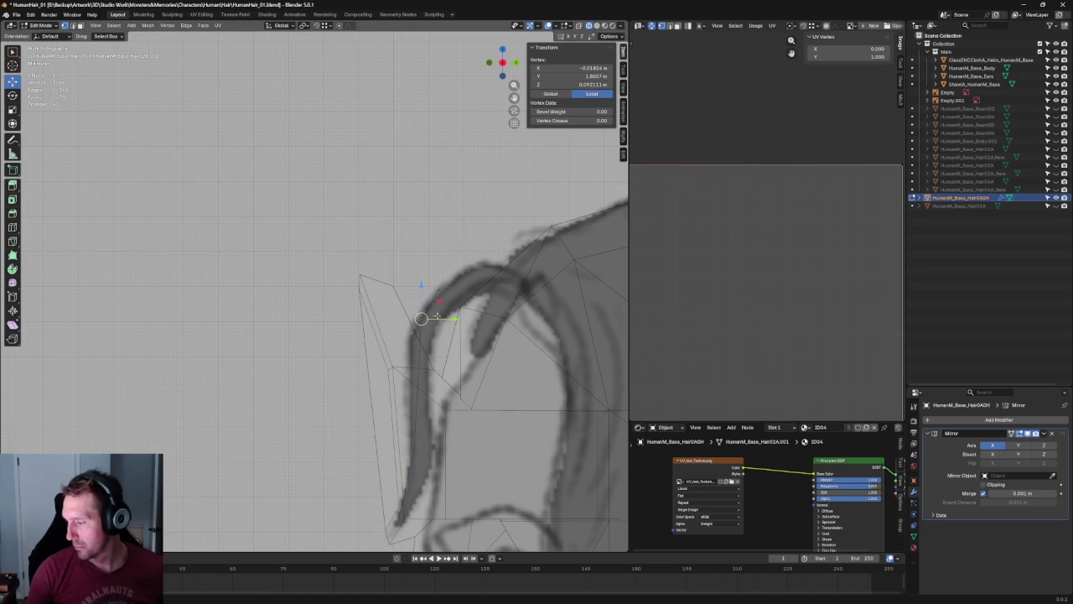
shift+click(431, 327)
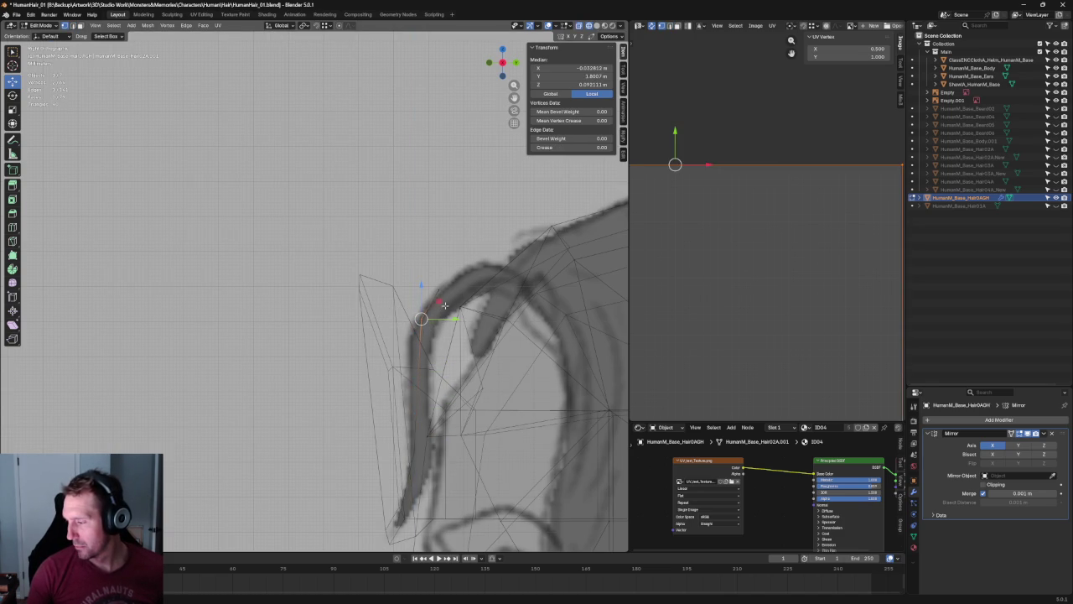
key(g)
click(428, 323)
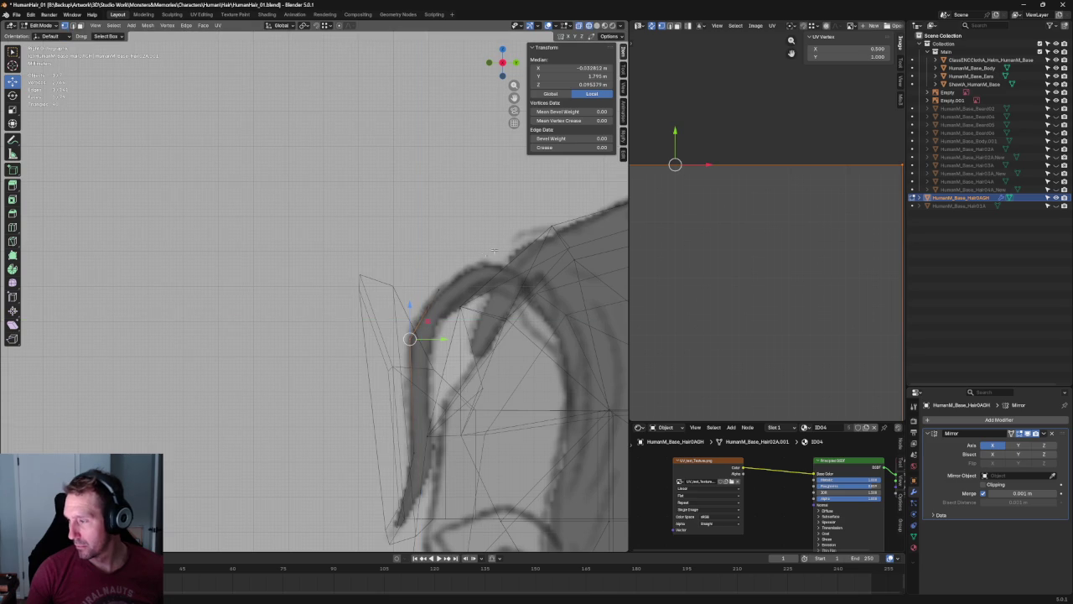
drag(422, 306, 424, 306)
key(g)
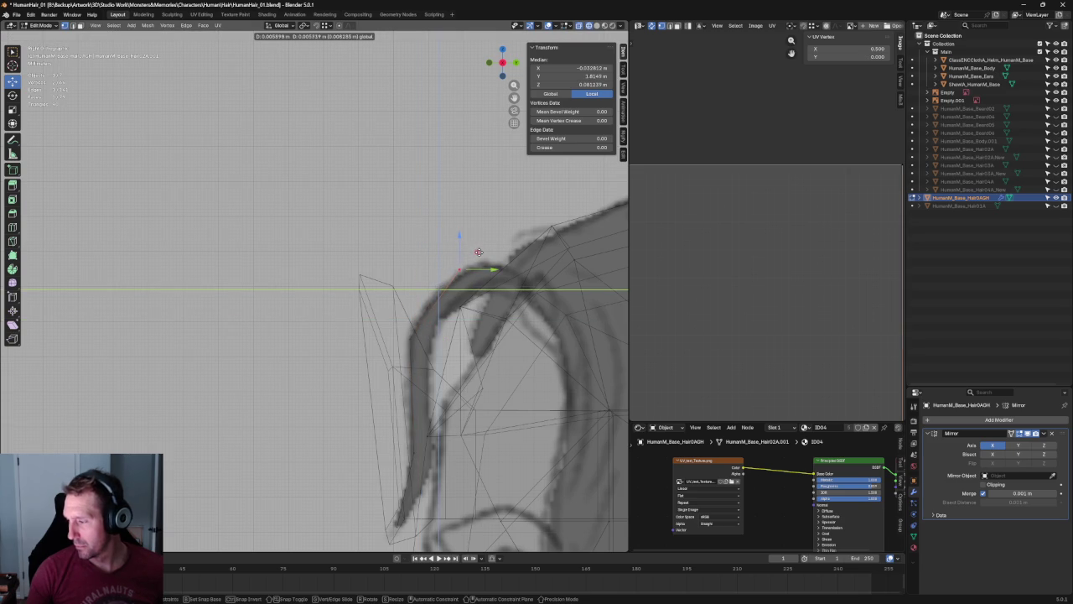
click(479, 251)
click(478, 211)
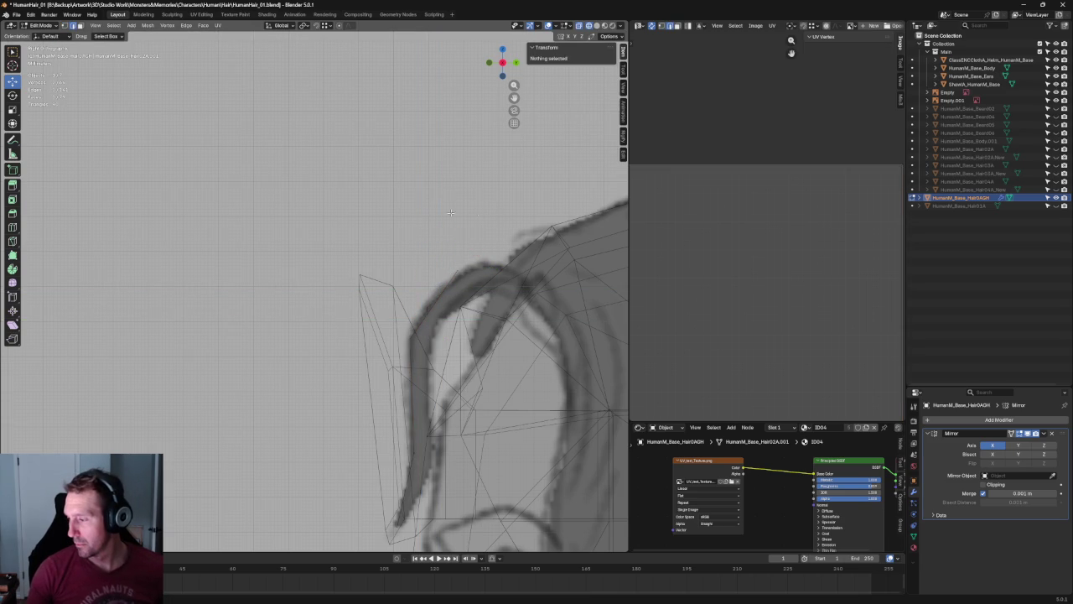
drag(474, 283, 461, 275)
key(g)
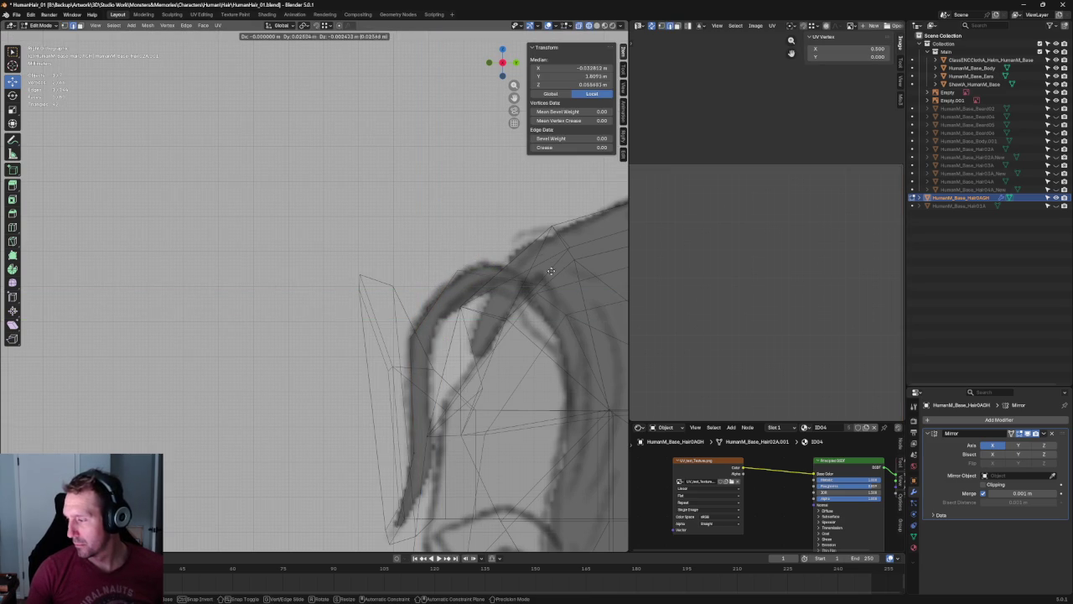
click(552, 256)
scroll(401, 283, down, 5)
middle_drag(403, 283, 290, 299)
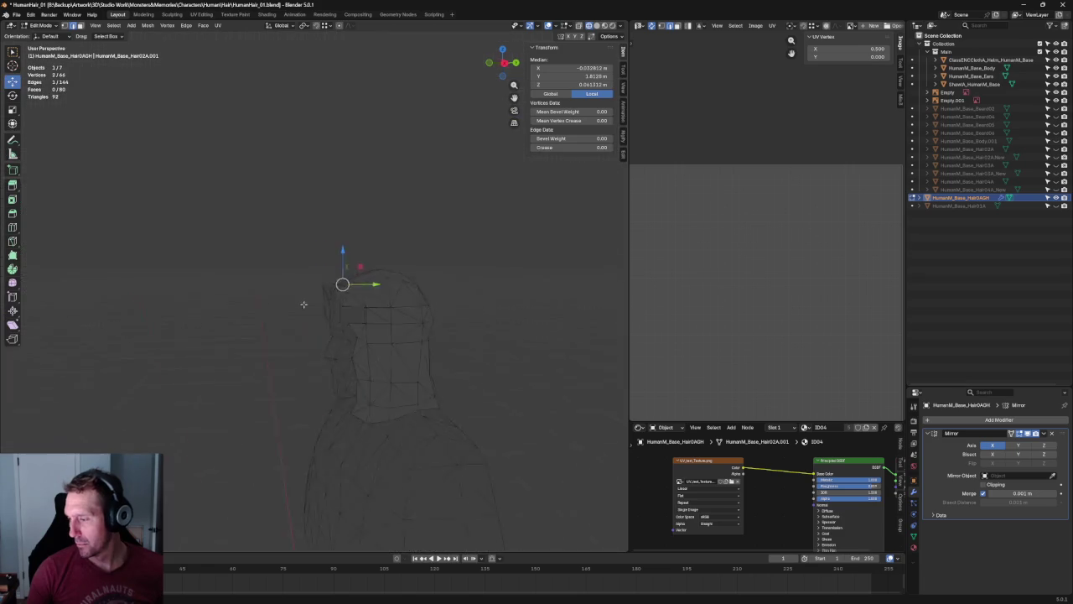
In front view, shift hairline vertices and a temple vertex sideways along X.
key(KP_1)
scroll(364, 340, up, 4)
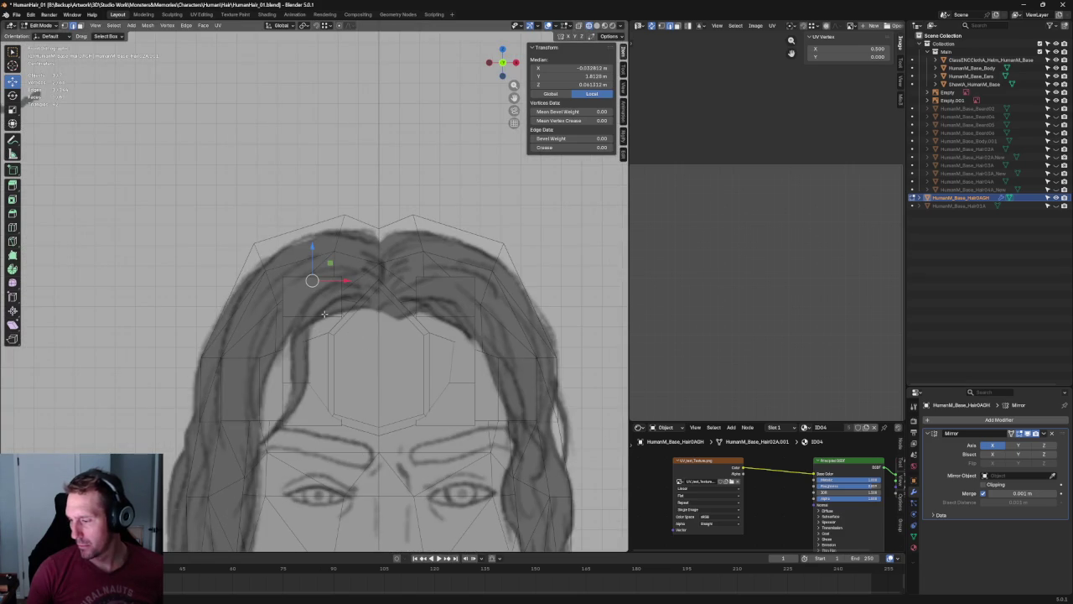
mouse_move(334, 278)
mouse_down()
mouse_move(356, 278)
mouse_move(347, 278)
mouse_up()
click(344, 328)
click(310, 316)
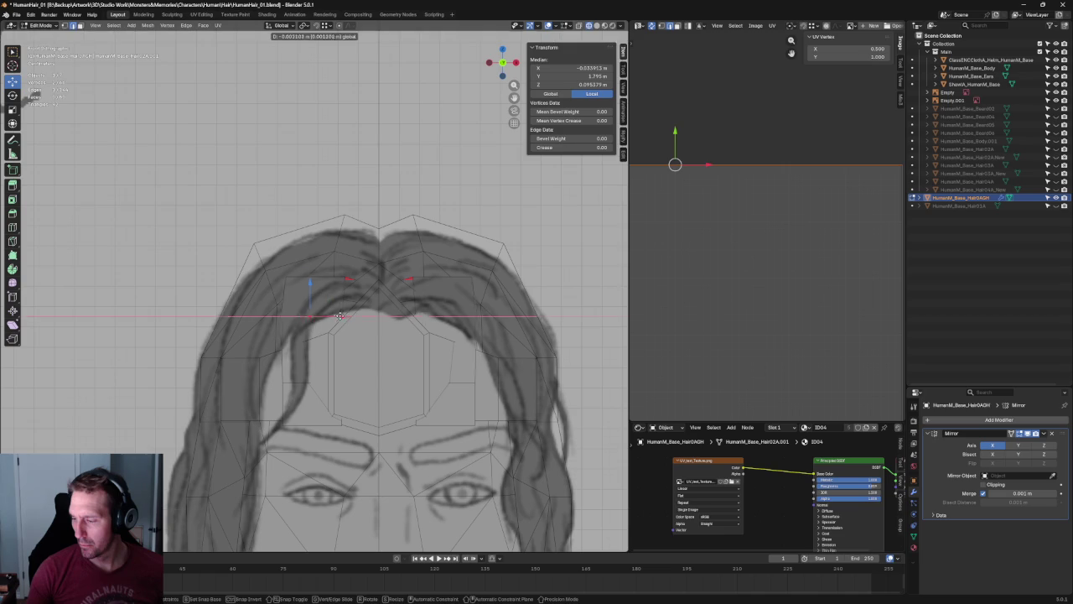
drag(332, 385, 318, 413)
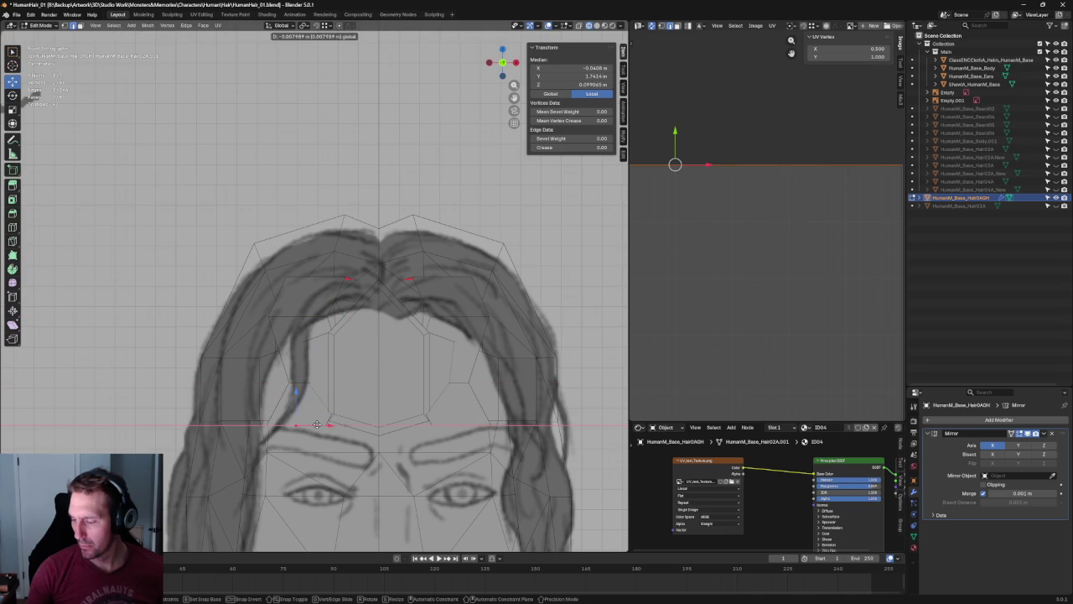
Rotate, move and scale the temple vertices to taper the hairline above the brow.
key(shift+space)
key(r)
key(shift+space)
key(g)
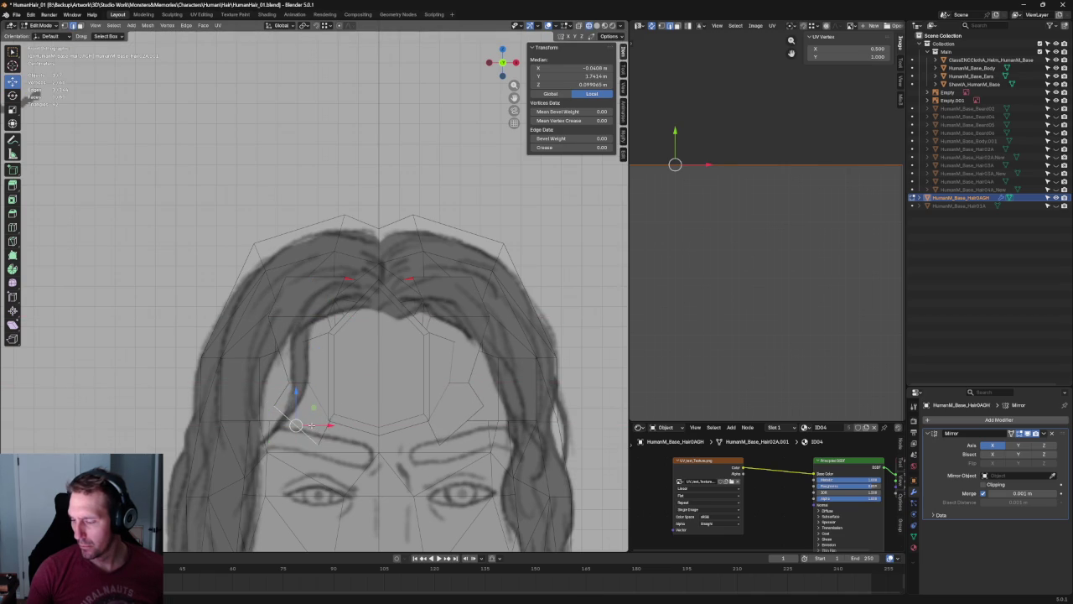
drag(317, 407, 311, 408)
key(shift+space)
key(s)
mouse_move(294, 419)
middle_down()
mouse_move(347, 422)
mouse_move(367, 410)
mouse_move(391, 336)
mouse_move(381, 392)
mouse_move(226, 317)
middle_up()
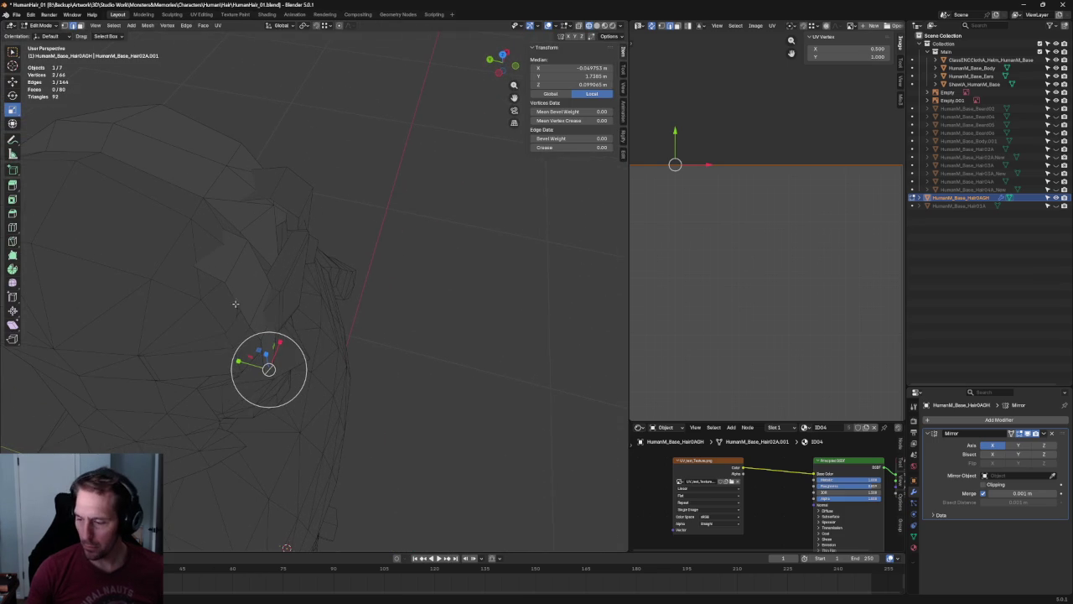
key(shift+space)
Slide the temple vertices slightly along Y, pull another hairline vertex down, and enable X-ray.
key(g)
drag(213, 298, 206, 294)
click(199, 250)
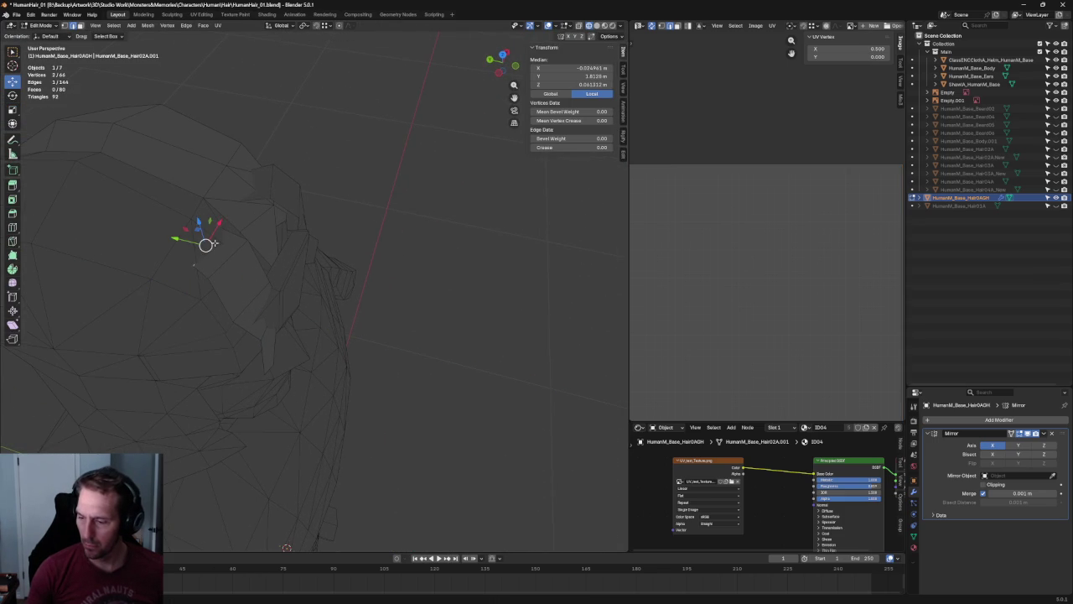
drag(202, 226, 234, 253)
middle_drag(236, 261, 222, 251)
drag(222, 276, 218, 266)
key(alt+z)
drag(163, 304, 186, 305)
Check the hairline from the front and below, then slide the vertex sideways along X.
mouse_move(201, 319)
middle_down()
mouse_move(292, 354)
mouse_move(251, 320)
middle_up()
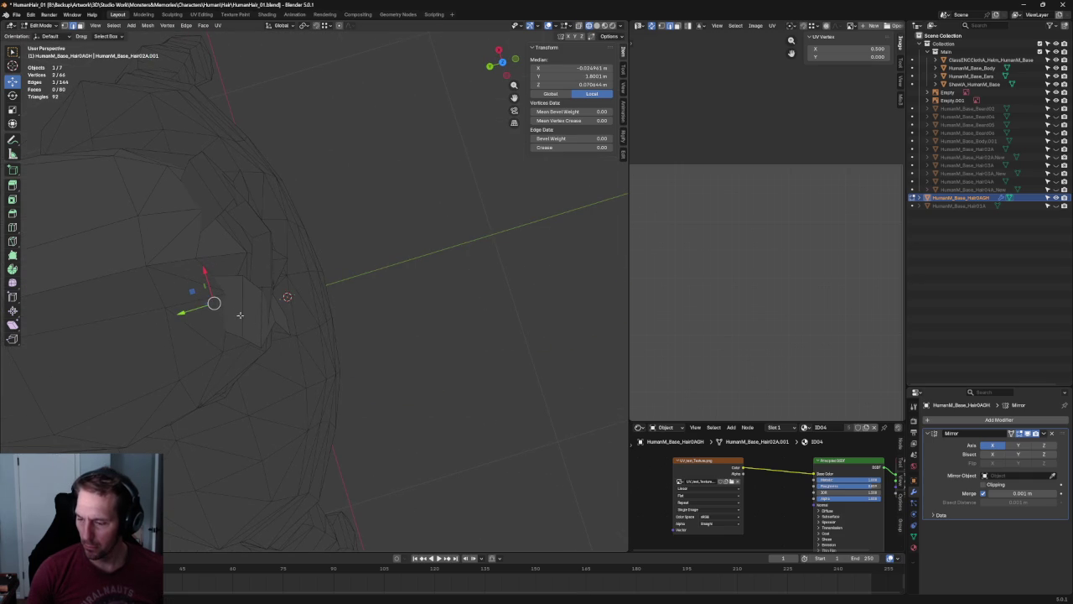
mouse_move(198, 295)
middle_down()
mouse_move(268, 372)
mouse_move(299, 383)
middle_up()
mouse_move(300, 383)
mouse_down()
mouse_move(312, 361)
mouse_move(296, 369)
mouse_up()
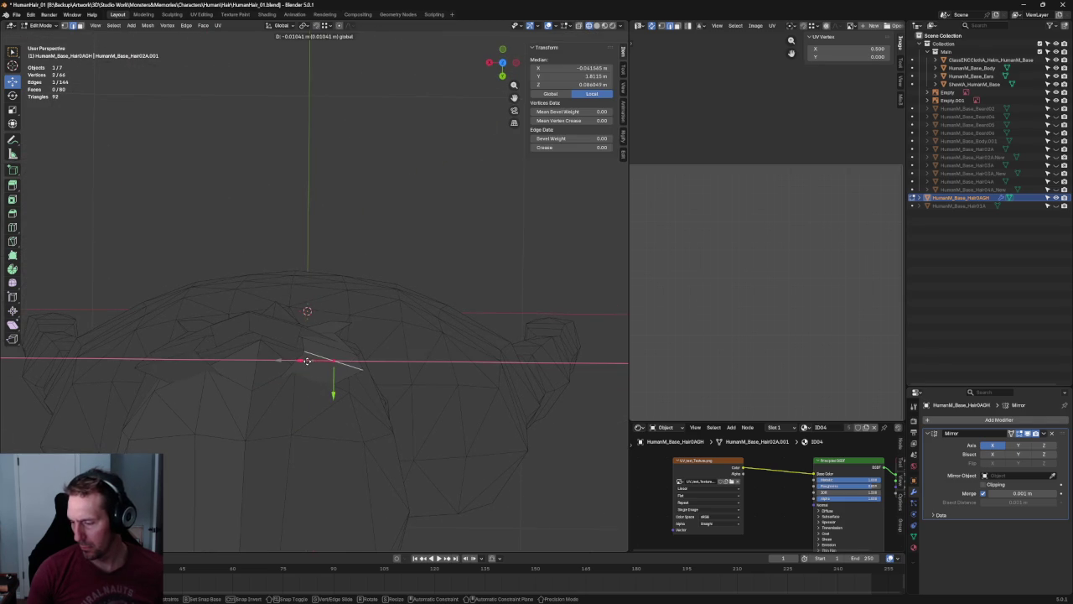
key(alt+z)
middle_drag(302, 384, 318, 344)
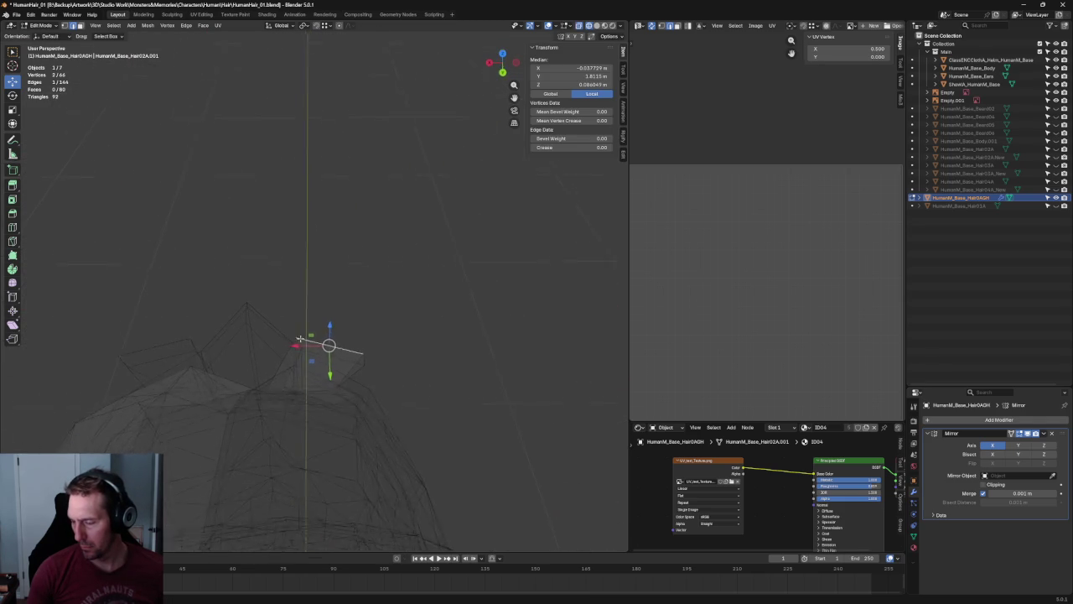
drag(318, 344, 284, 394)
key(alt+z)
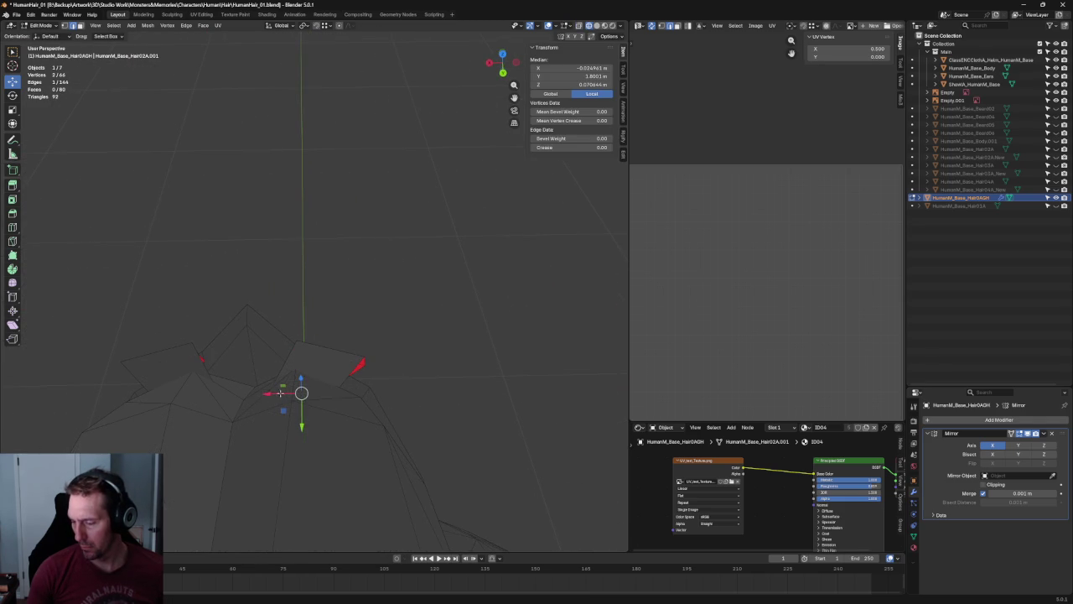
key(g)
key(x)
click(288, 388)
Move the vertex along Y, then reposition a single hairline vertex closer to the forehead.
middle_drag(288, 389, 284, 339)
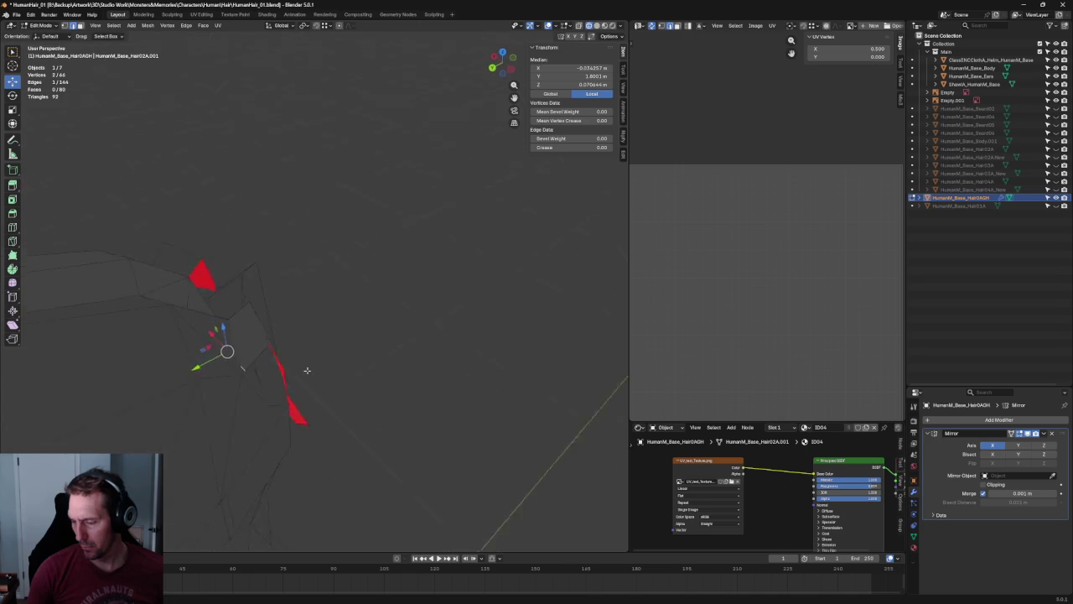
key(g)
key(y)
mouse_move(191, 332)
middle_down()
mouse_move(290, 364)
mouse_move(253, 363)
middle_up()
scroll(253, 363, up, 2)
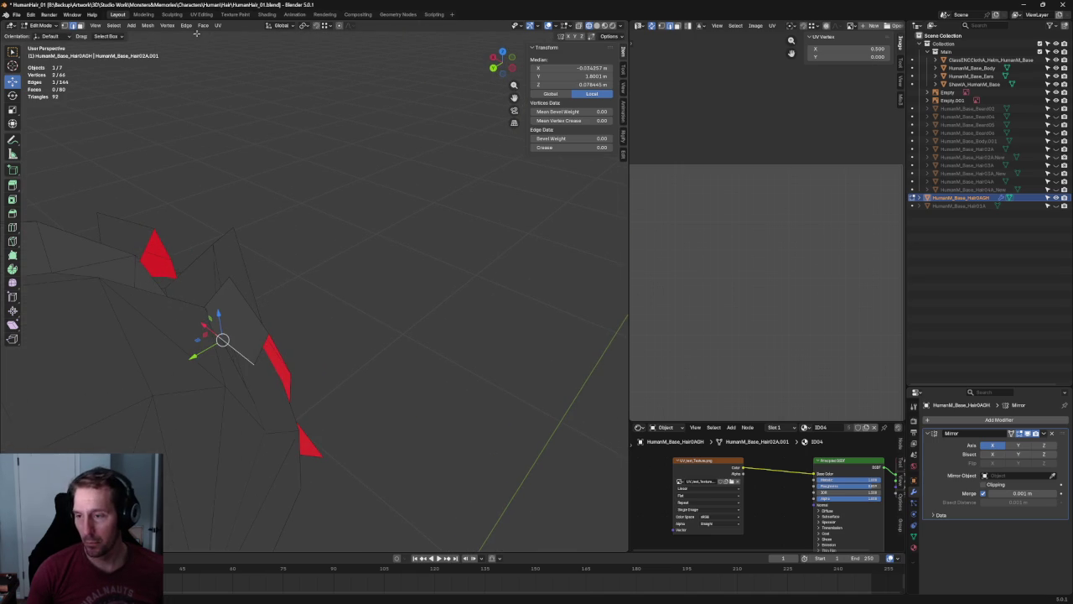
click(254, 364)
key(g)
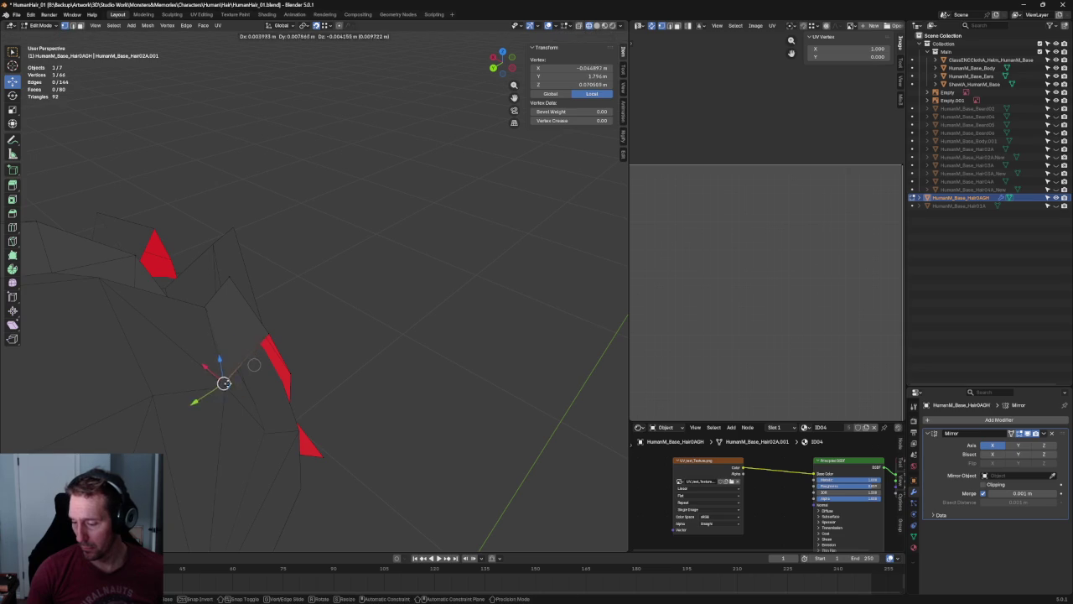
click(243, 355)
Reposition more hairline vertices from different angles, tucking them toward the forehead.
mouse_move(294, 354)
middle_down()
mouse_move(336, 336)
mouse_move(274, 340)
middle_up()
key(g)
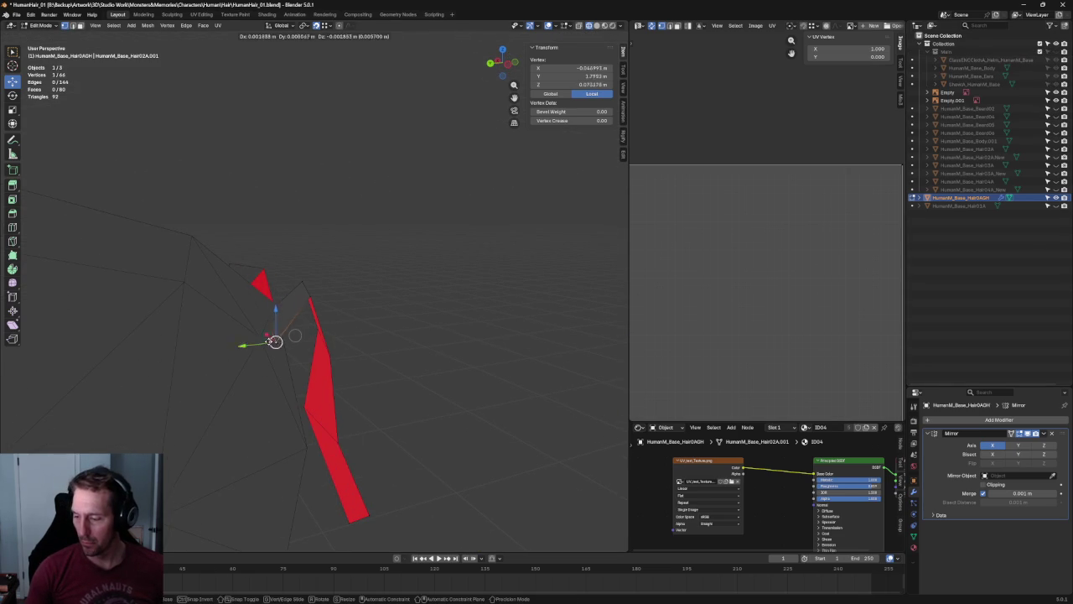
click(266, 339)
mouse_move(343, 309)
middle_down()
mouse_move(447, 300)
mouse_move(363, 317)
mouse_move(335, 308)
middle_up()
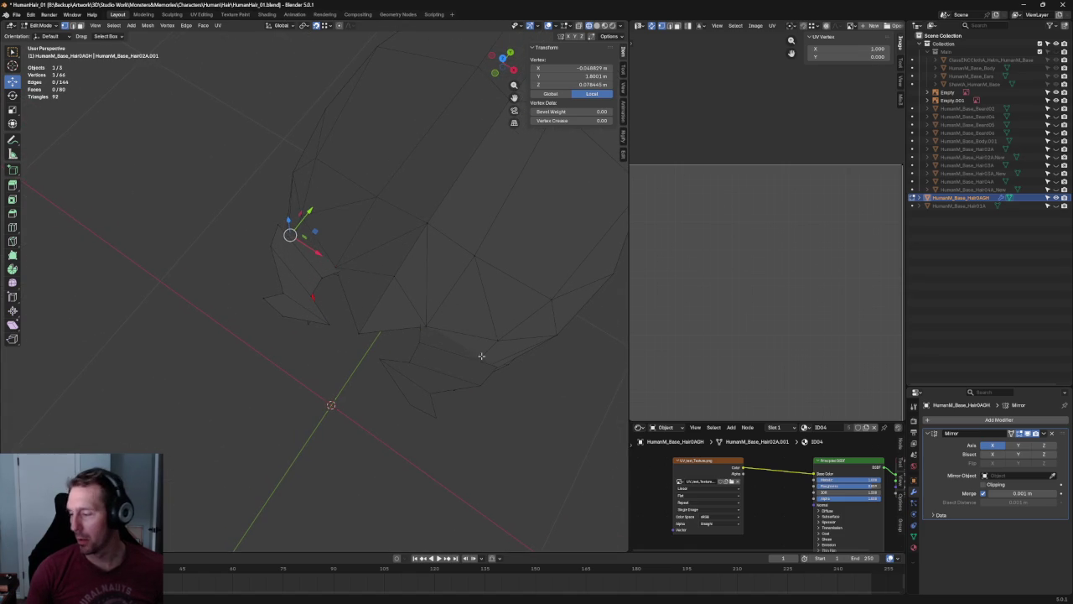
mouse_move(331, 364)
middle_down()
mouse_move(361, 283)
mouse_move(489, 306)
middle_up()
scroll(268, 446, up, 2)
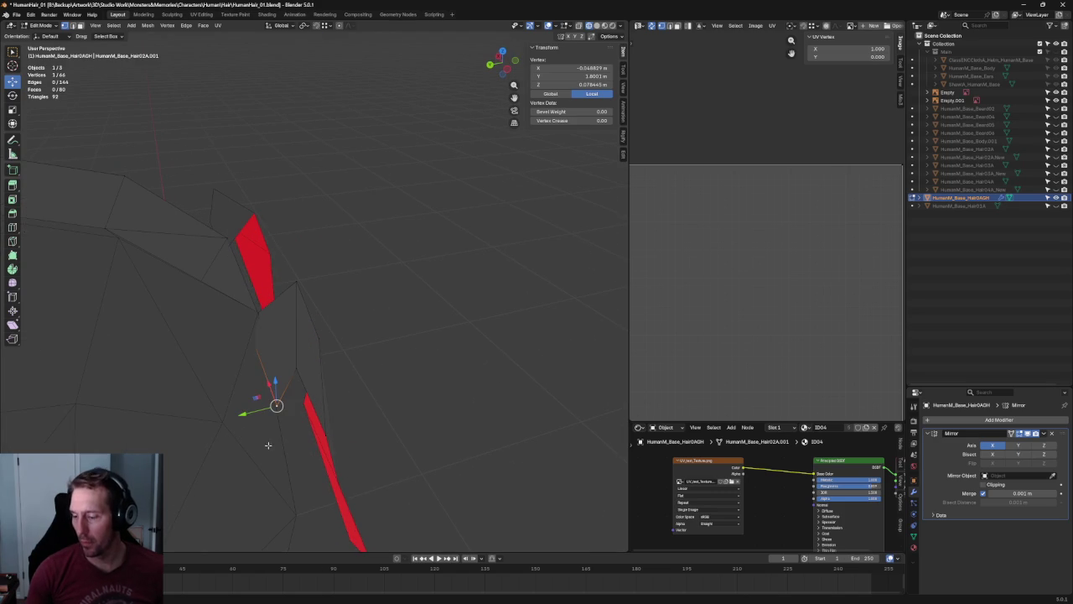
key(g)
middle_drag(207, 432, 176, 323)
click(176, 323)
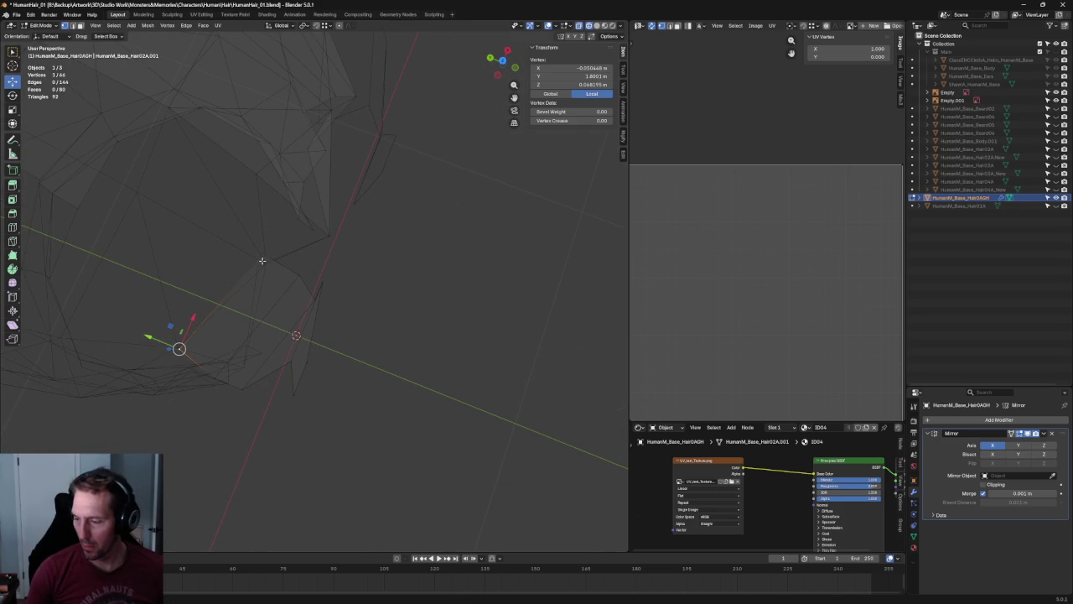
Nudge another hairline vertex along X and Y to tighten the temple curve.
middle_drag(263, 253, 227, 243)
scroll(228, 242, up, 3)
scroll(360, 289, up, 3)
key(g)
click(368, 286)
mouse_move(369, 285)
middle_down()
mouse_move(391, 362)
mouse_move(422, 351)
middle_up()
mouse_move(359, 232)
mouse_down()
mouse_move(334, 217)
mouse_move(361, 242)
mouse_up()
middle_drag(360, 243, 353, 249)
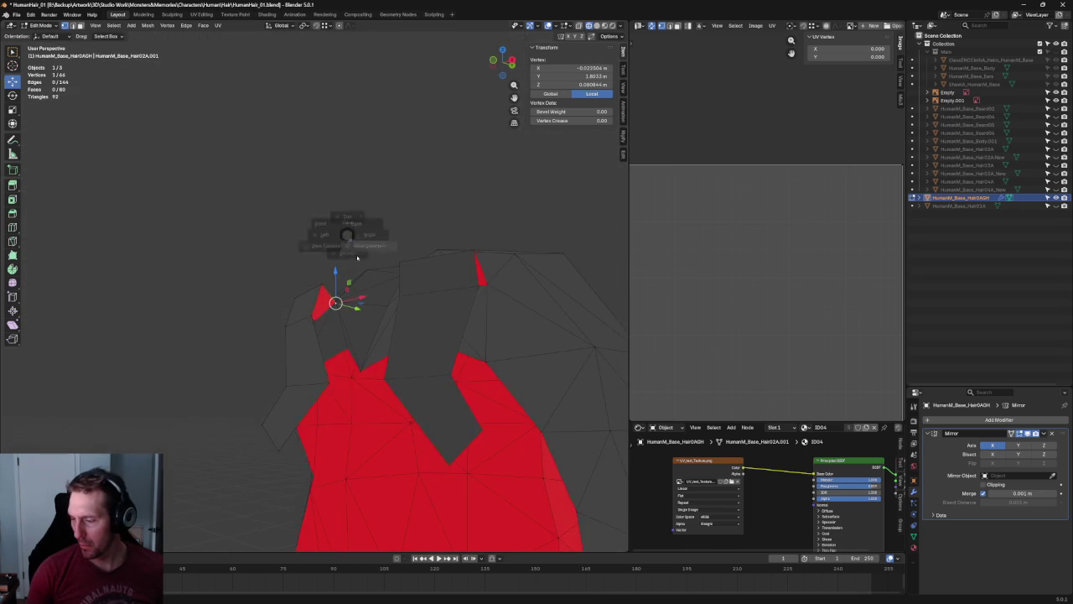
Match the vertex height to the front sketch (Numpad 1), refine it in perspective, and deselect all.
key(KP_1)
scroll(331, 311, up, 3)
scroll(328, 308, up, 2)
drag(328, 306, 328, 308)
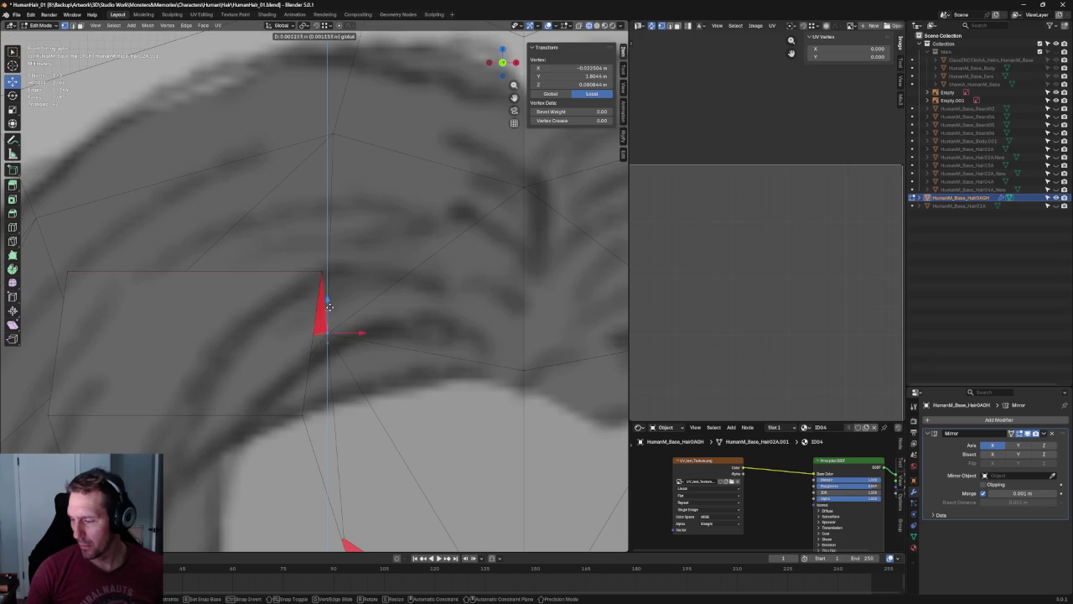
scroll(328, 306, down, 4)
mouse_move(328, 306)
middle_down()
mouse_move(209, 357)
mouse_move(206, 319)
middle_up()
drag(205, 303, 187, 400)
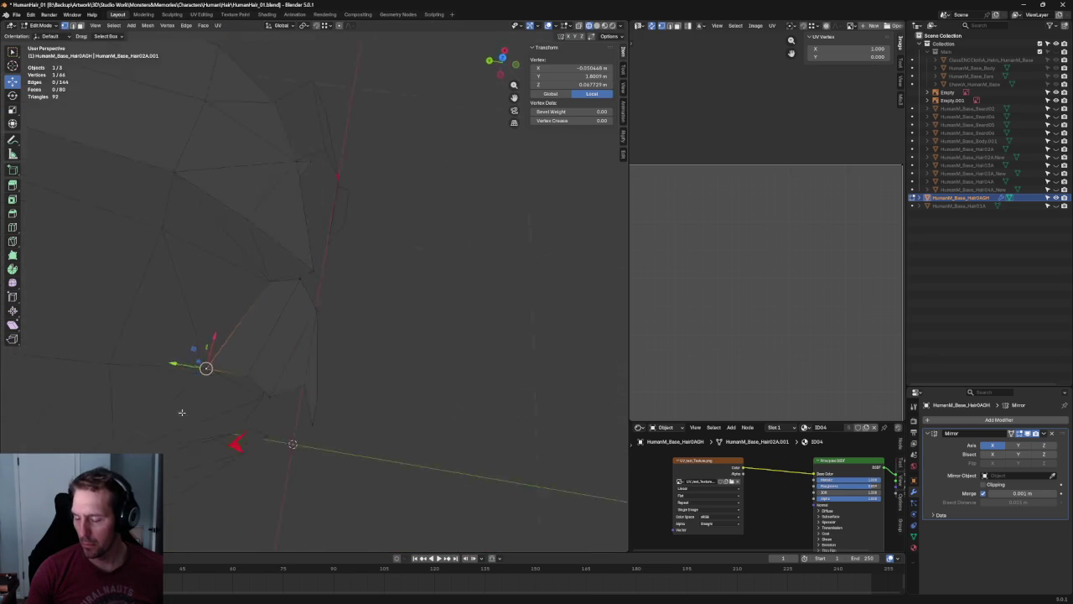
middle_drag(187, 400, 192, 391)
mouse_move(220, 333)
middle_down()
mouse_move(214, 343)
mouse_move(369, 367)
mouse_move(312, 303)
middle_up()
key(alt+a)
In side view, move the vertex at the red triangle's corner along Y to match the sketch.
key(KP_1)
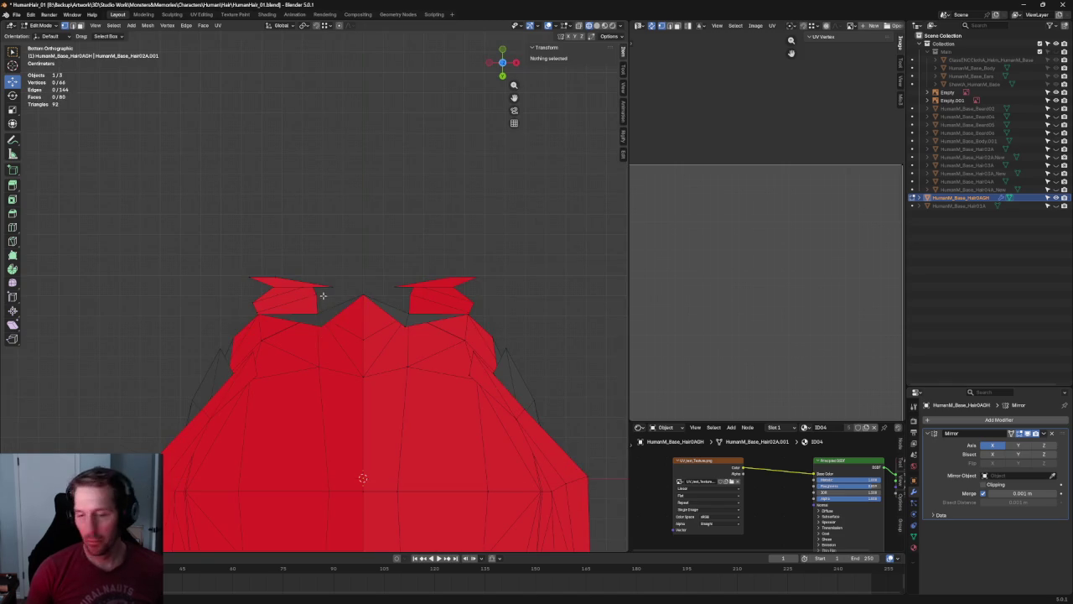
key(KP_3)
scroll(332, 278, down, 4)
scroll(332, 277, up, 4)
scroll(285, 251, up, 2)
scroll(245, 218, up, 2)
click(270, 239)
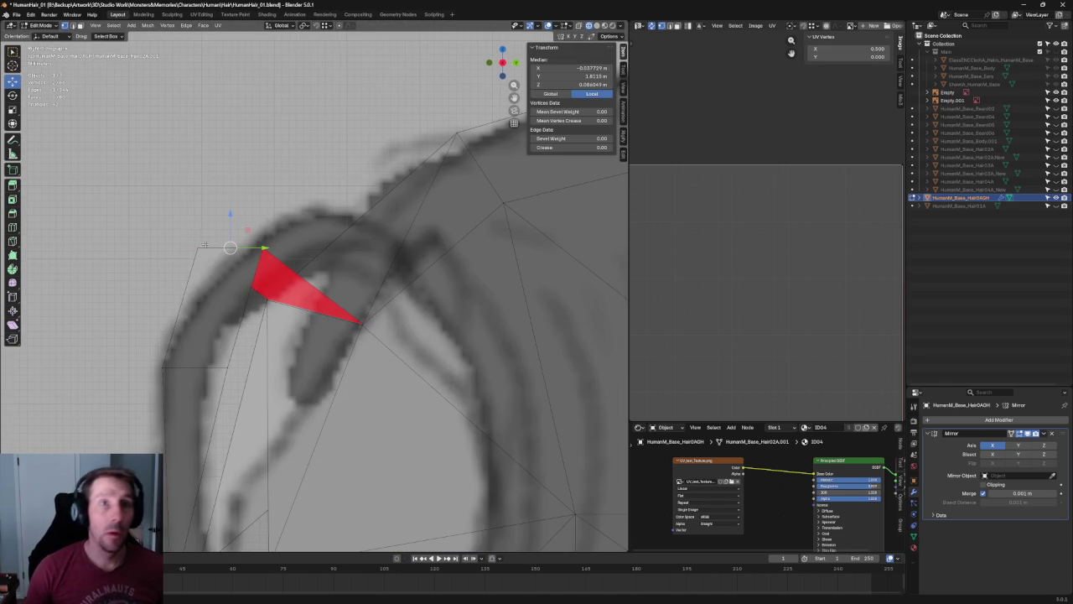
key(g)
key(z)
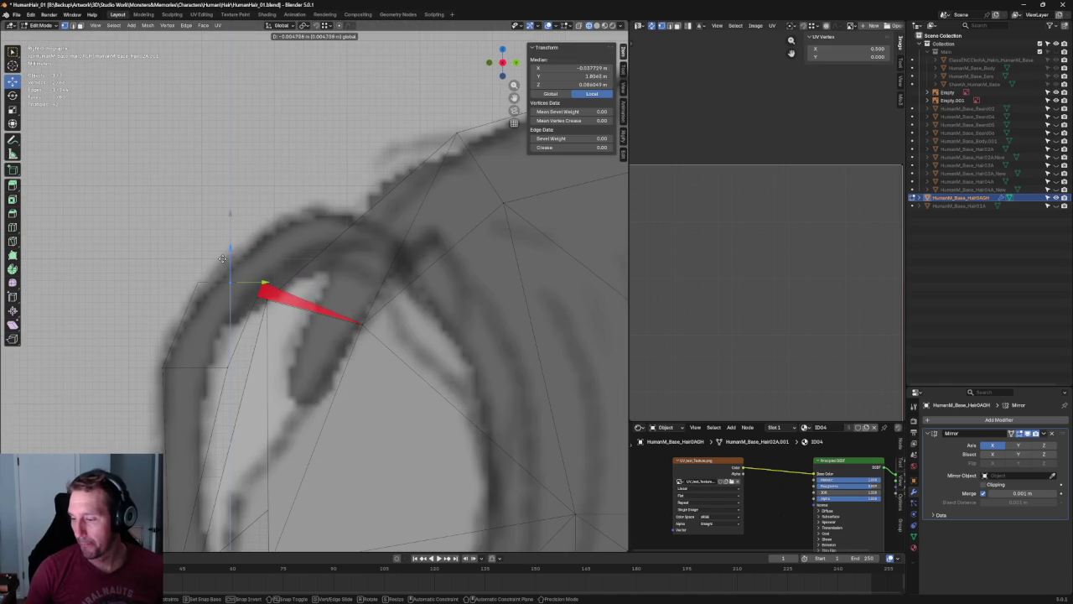
key(y)
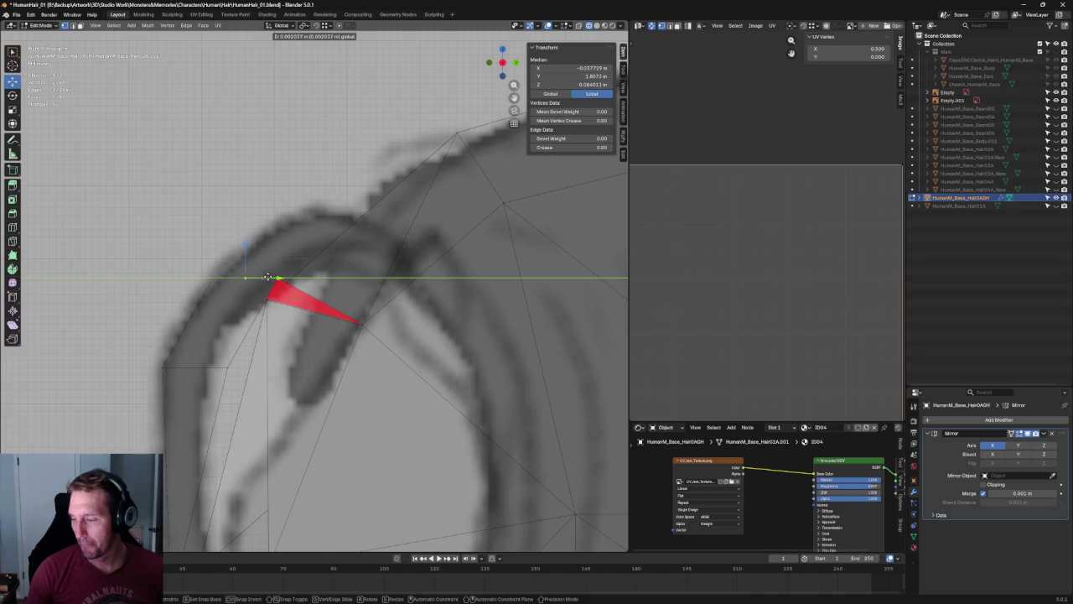
click(268, 277)
Rotate the strand tip about the Y axis, then deselect and inspect it in perspective.
middle_drag(268, 277, 258, 314)
key(r)
key(y)
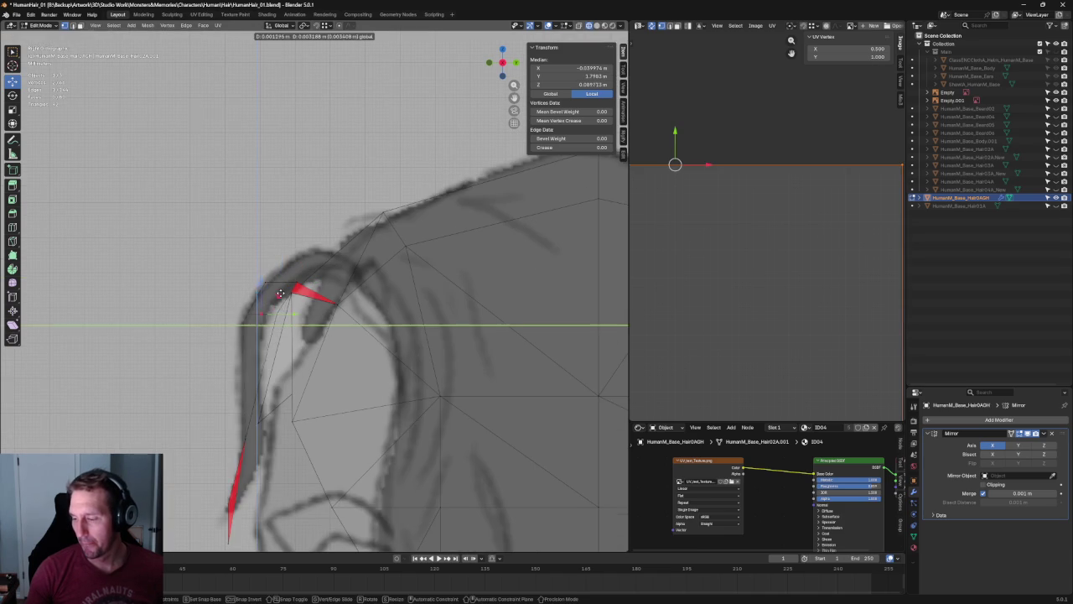
click(265, 316)
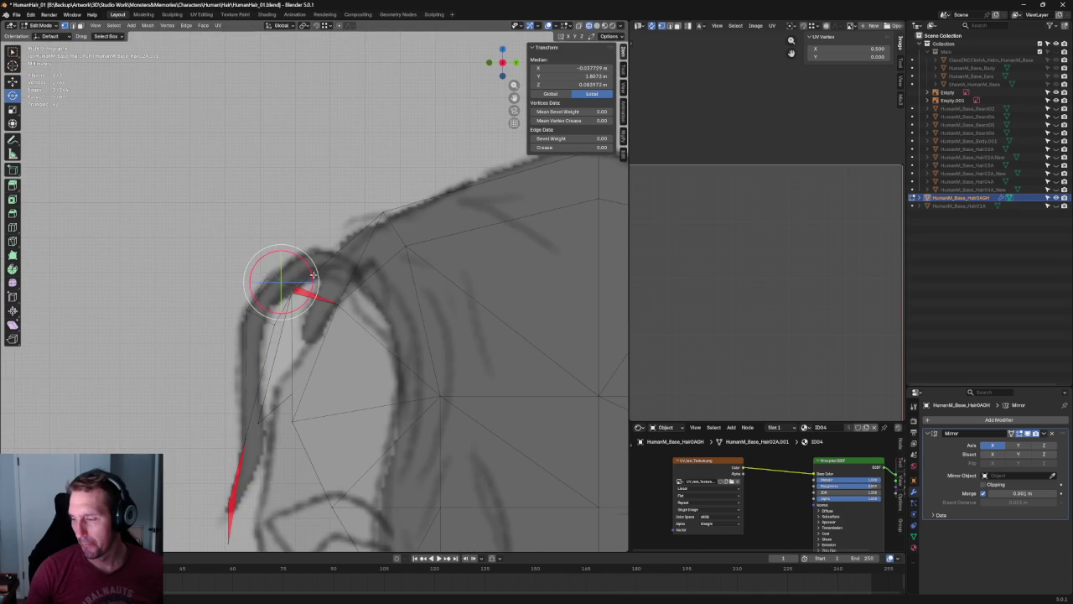
click(212, 222)
scroll(211, 221, down, 5)
scroll(353, 277, up, 5)
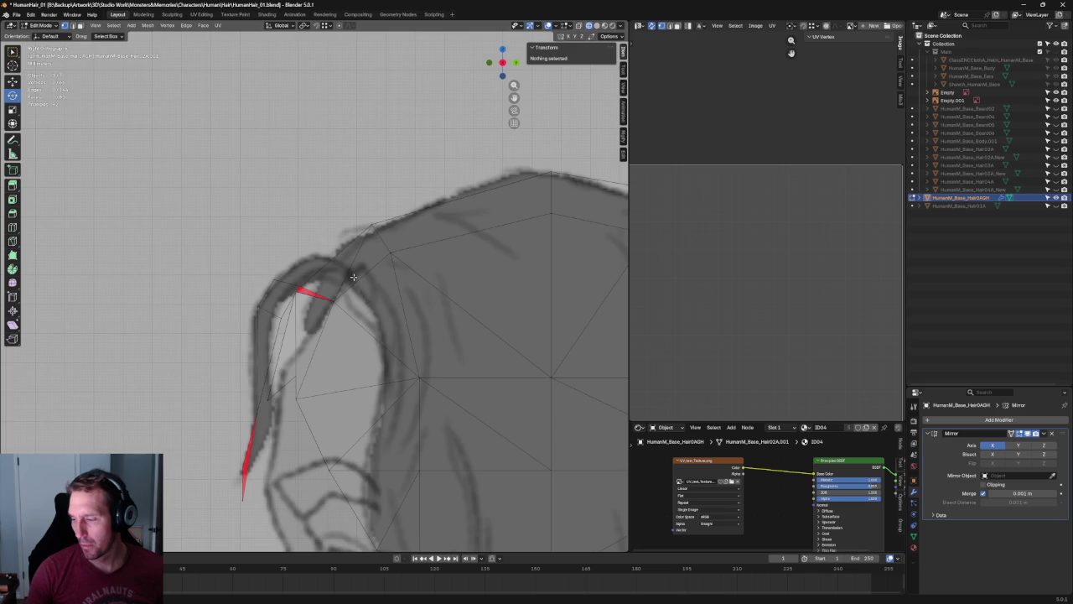
scroll(353, 276, down, 5)
scroll(344, 289, up, 3)
mouse_move(345, 290)
middle_down()
mouse_move(415, 356)
mouse_move(427, 314)
middle_up()
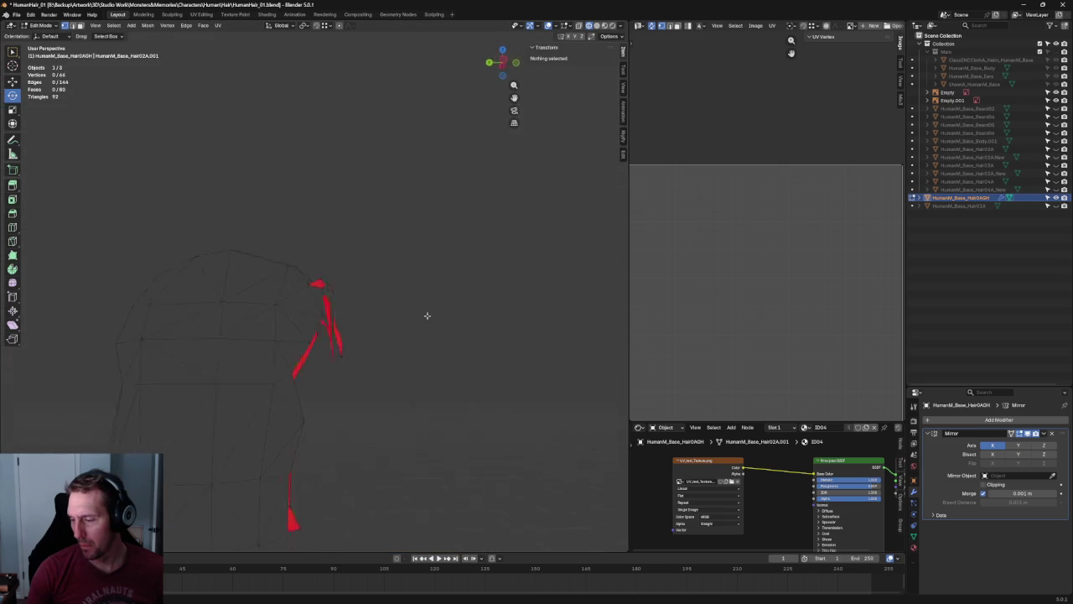
Select the face at the strand tip and move it to fit the side sketch.
key(KP_3)
scroll(317, 297, up, 5)
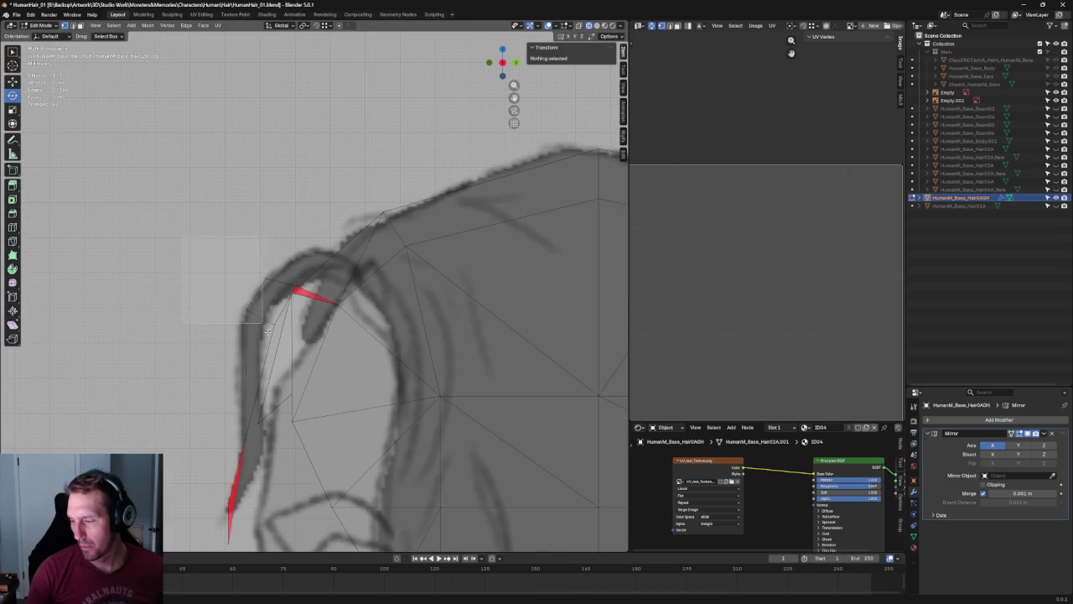
drag(261, 321, 260, 320)
scroll(256, 302, up, 5)
mouse_move(257, 302)
middle_down()
mouse_move(245, 311)
mouse_move(252, 301)
middle_up()
mouse_move(292, 252)
middle_down()
mouse_move(285, 277)
mouse_move(460, 288)
middle_up()
shift+click(380, 330)
key(KP_3)
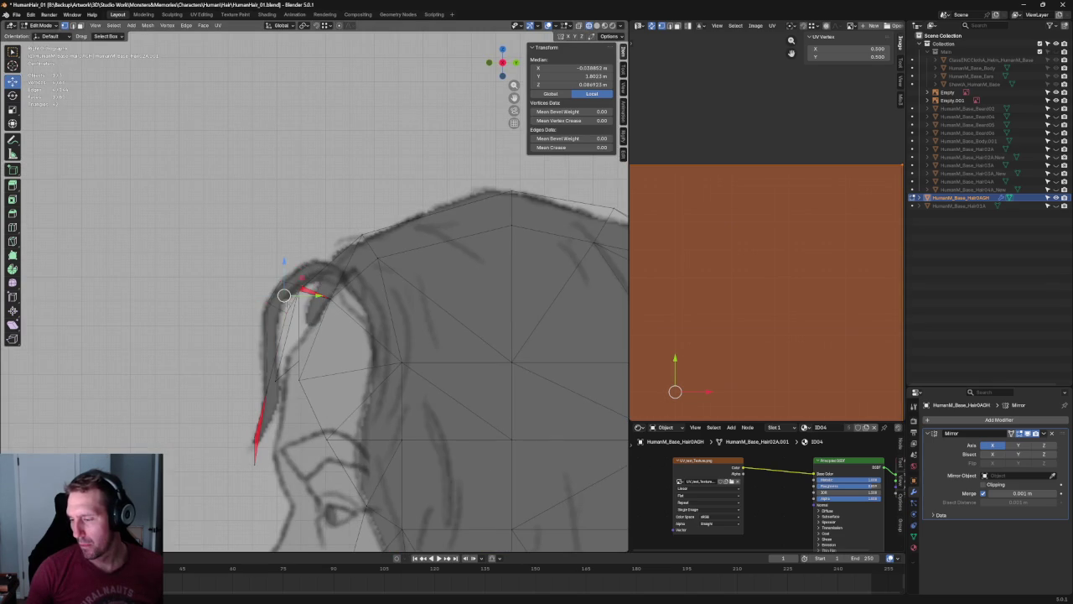
key(g)
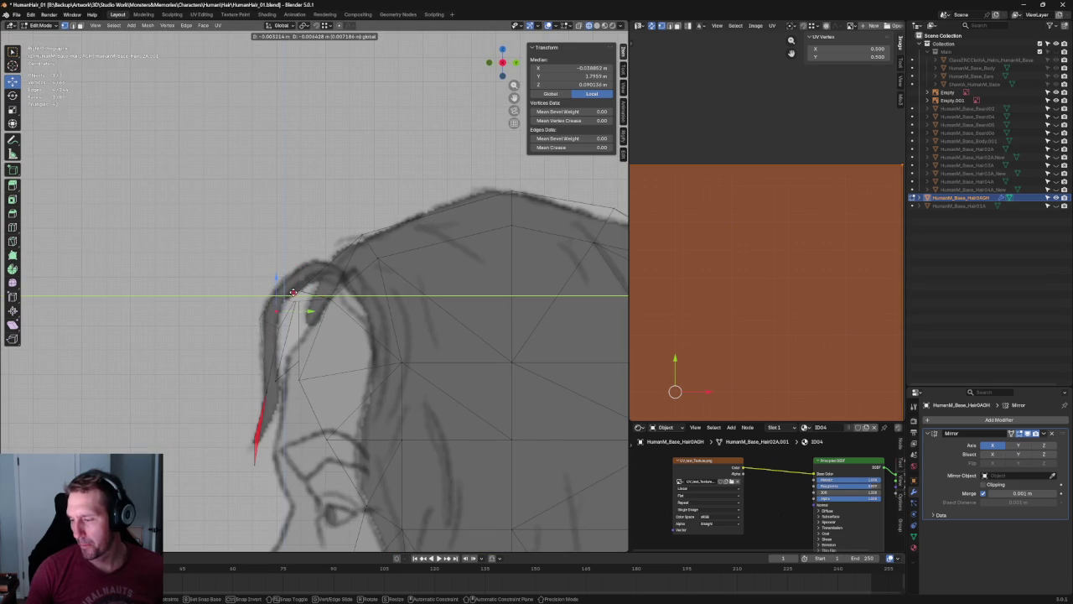
click(265, 299)
Move a single strand vertex up, nudge it slightly down, then deselect everything.
click(290, 293)
key(g)
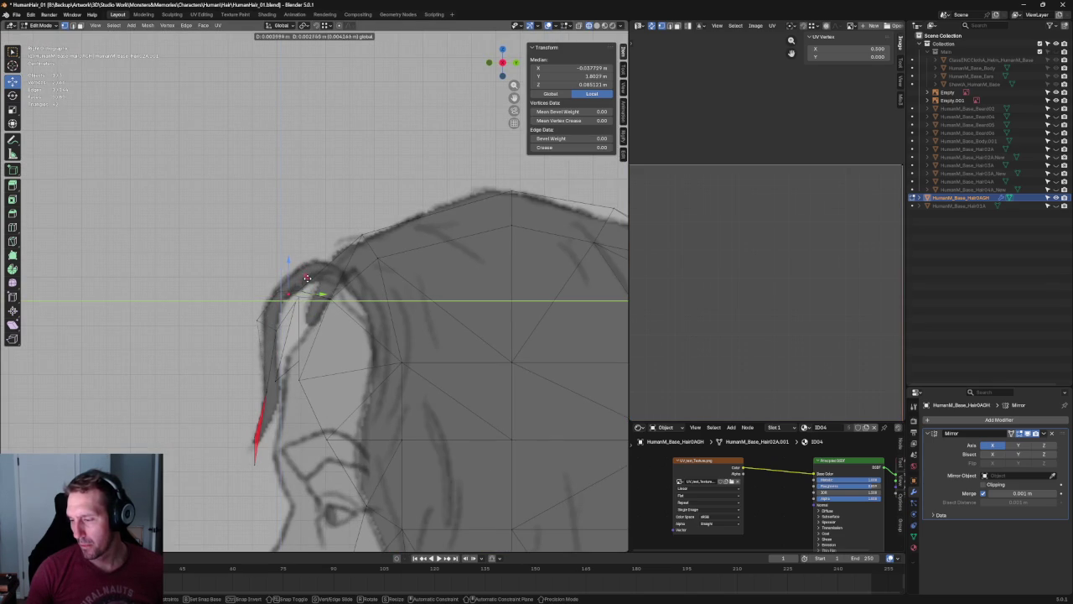
click(308, 278)
key(g)
click(299, 325)
key(alt+a)
scroll(274, 399, down, 2)
scroll(273, 399, down, 2)
middle_drag(274, 399, 300, 390)
Lower a temple vertex to match the side sketch, then shift it front-back along Y.
click(279, 347)
key(KP_3)
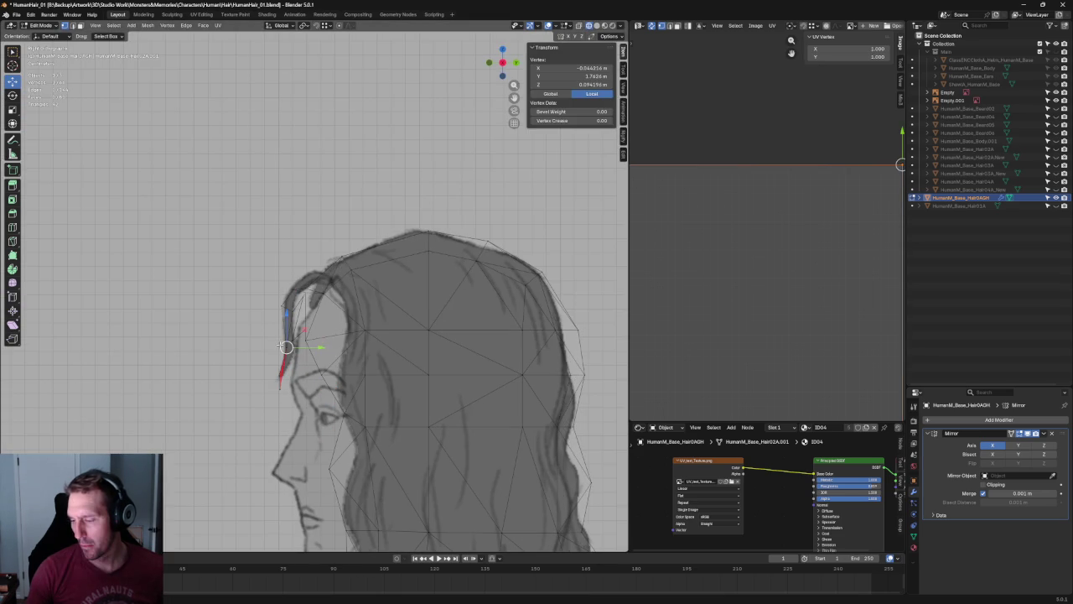
drag(305, 345, 292, 390)
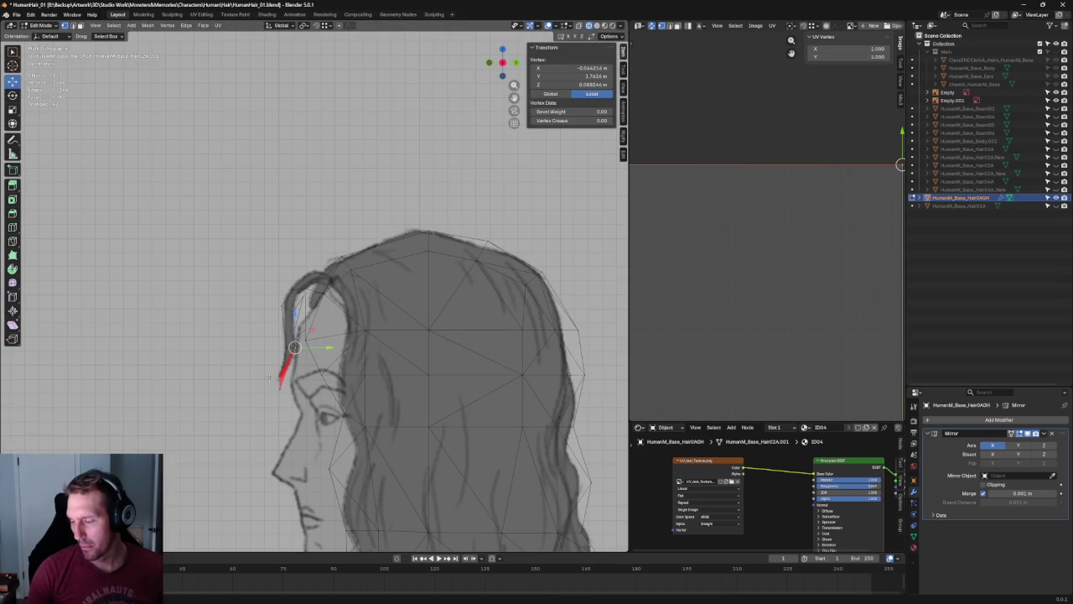
middle_drag(271, 376, 288, 386)
key(KP_3)
key(g)
key(y)
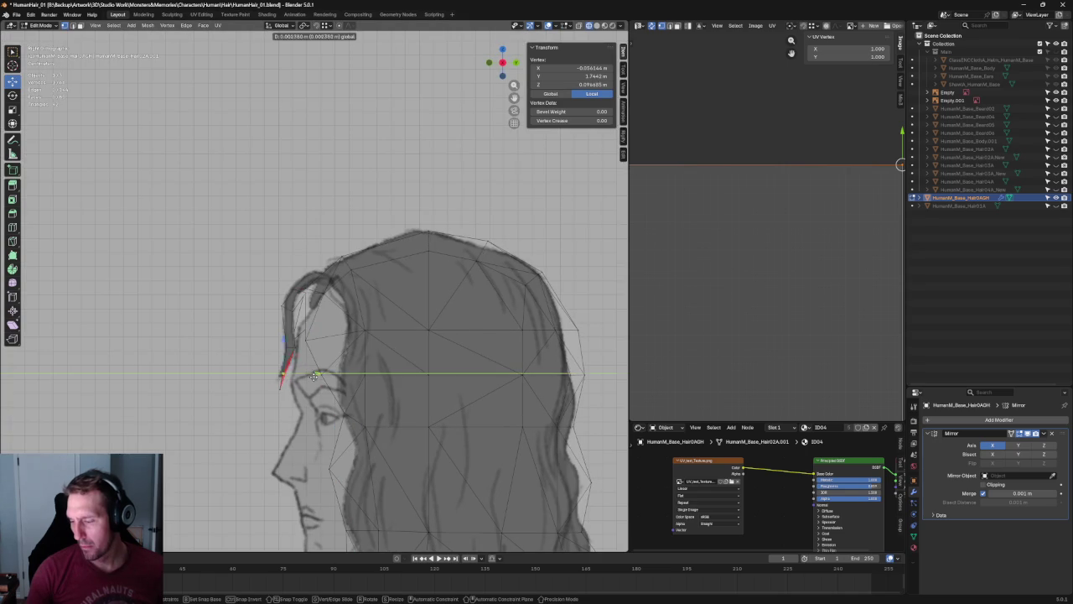
click(323, 377)
key(alt+a)
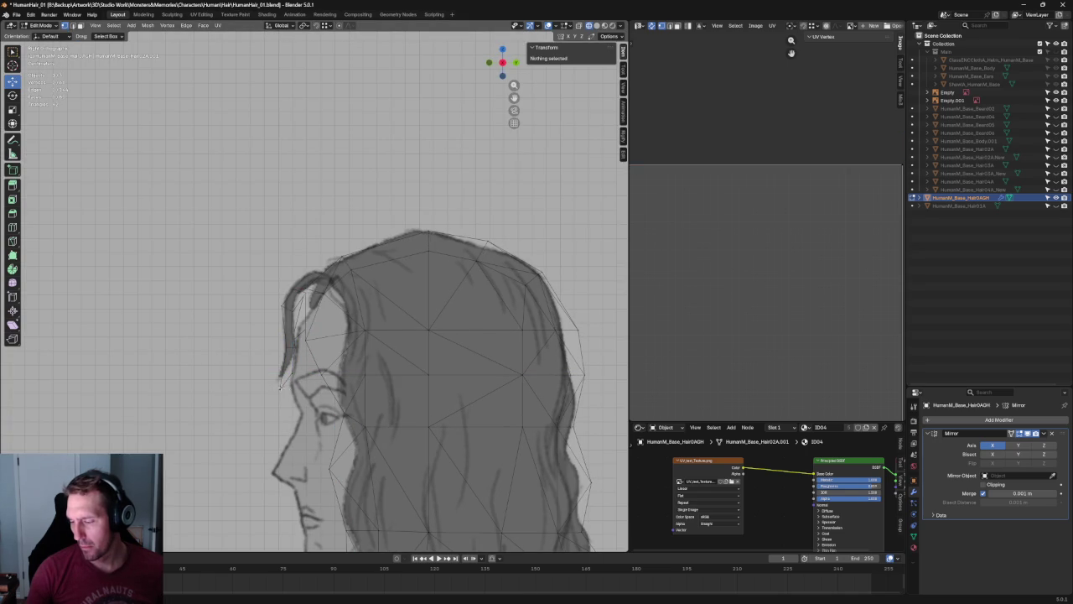
Move the lower temple tip vertex along Y toward the forehead.
click(281, 387)
key(g)
key(y)
click(290, 386)
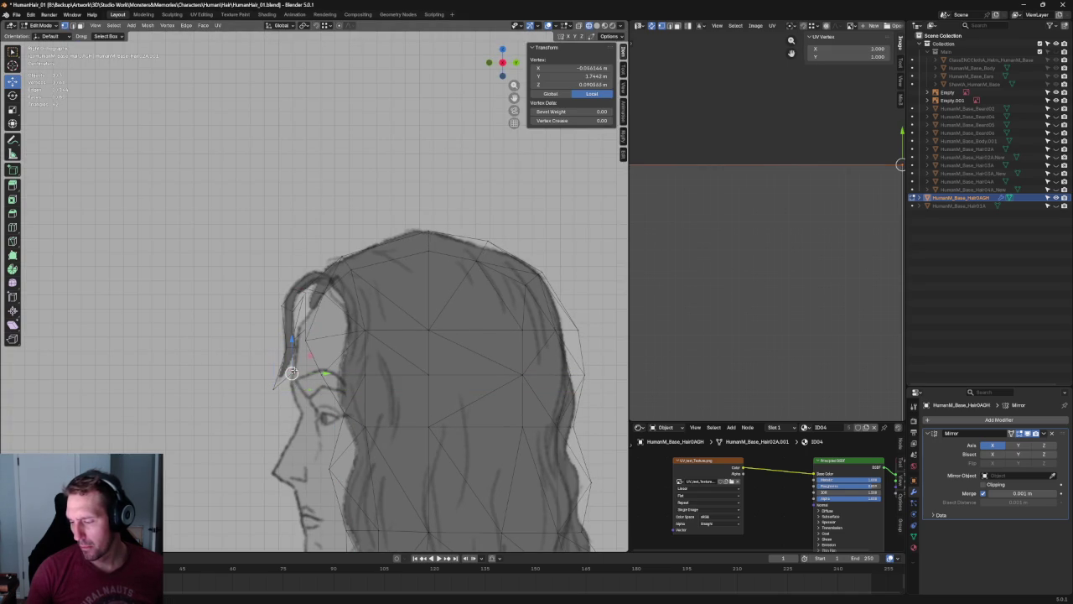
key(g)
key(y)
In front view, slide the temple vertex along X to follow the sketched hairline.
click(309, 358)
key(KP_1)
key(g)
key(x)
click(296, 368)
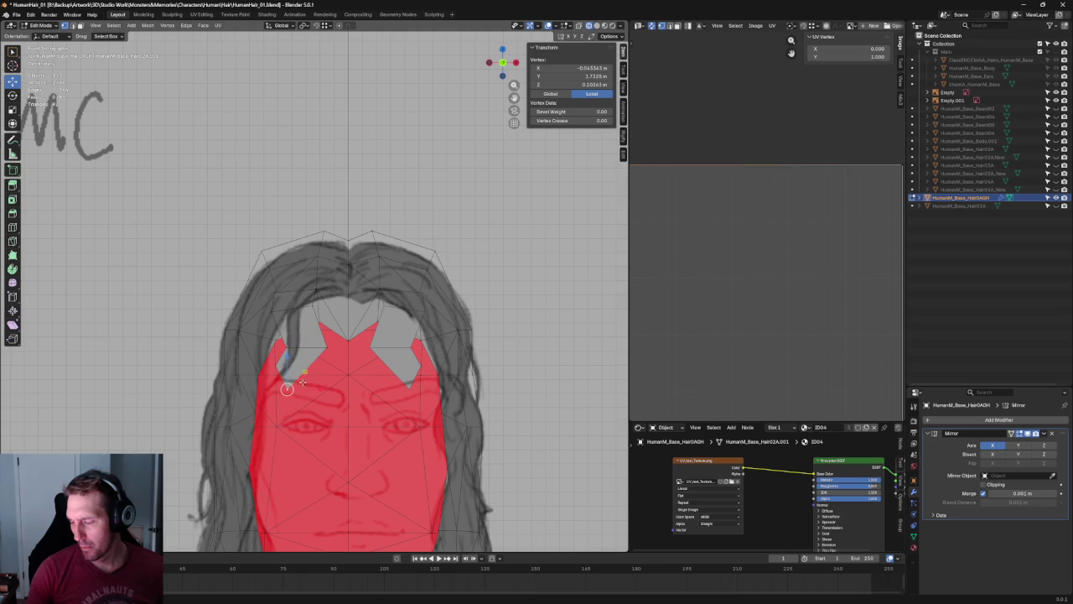
Push the left temple vertex further out along the X axis.
key(g)
key(x)
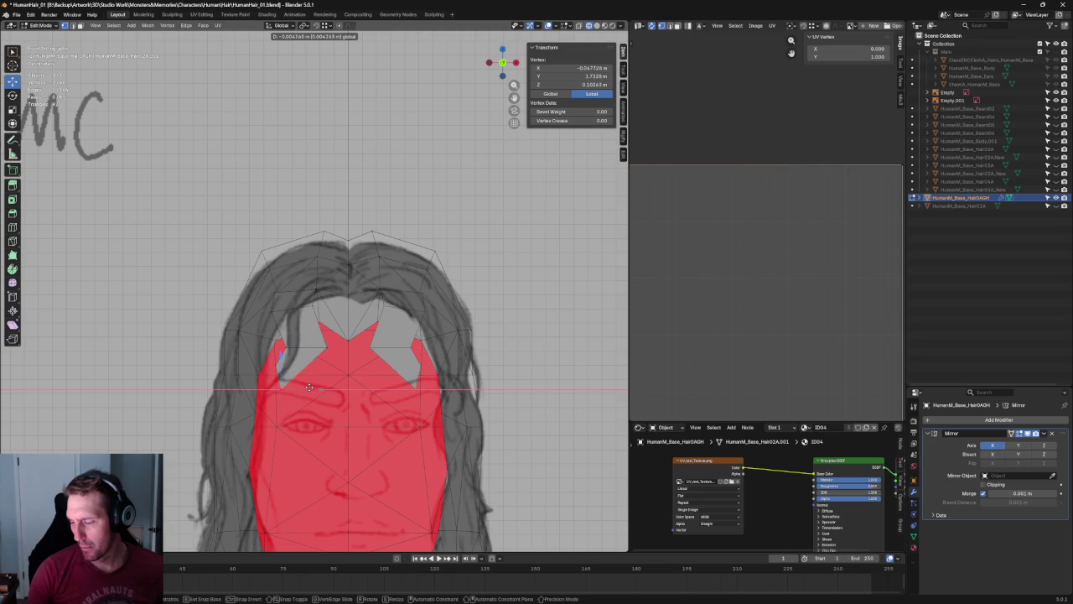
click(312, 390)
key(g)
key(x)
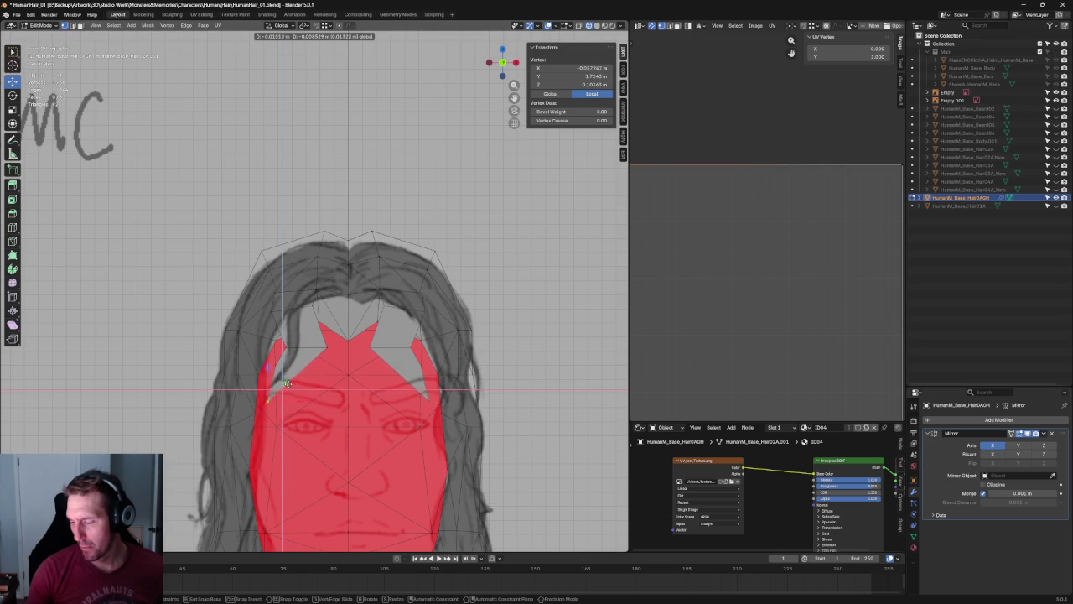
click(281, 400)
key(g)
key(x)
click(280, 366)
click(266, 352)
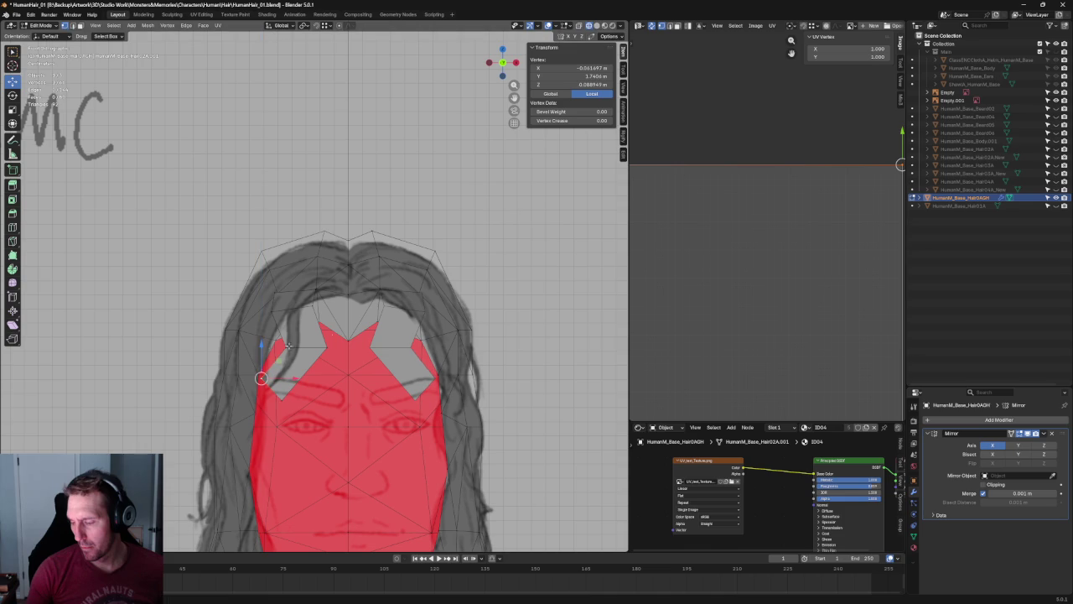
Join two temple vertices with a new edge using F.
shift+click(331, 343)
mouse_move(331, 344)
middle_down()
mouse_move(280, 329)
mouse_move(311, 383)
mouse_move(244, 315)
middle_up()
shift+click(337, 400)
key(f)
In side view, nudge a front strand vertex along the Y axis.
click(274, 373)
scroll(274, 373, up, 2)
scroll(275, 373, up, 2)
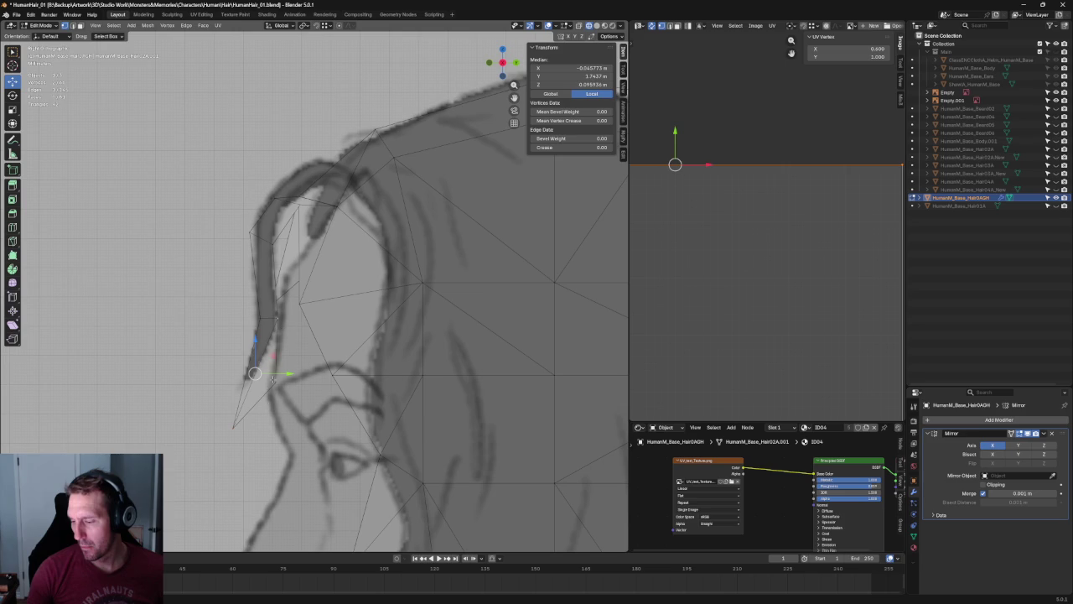
key(alt+a)
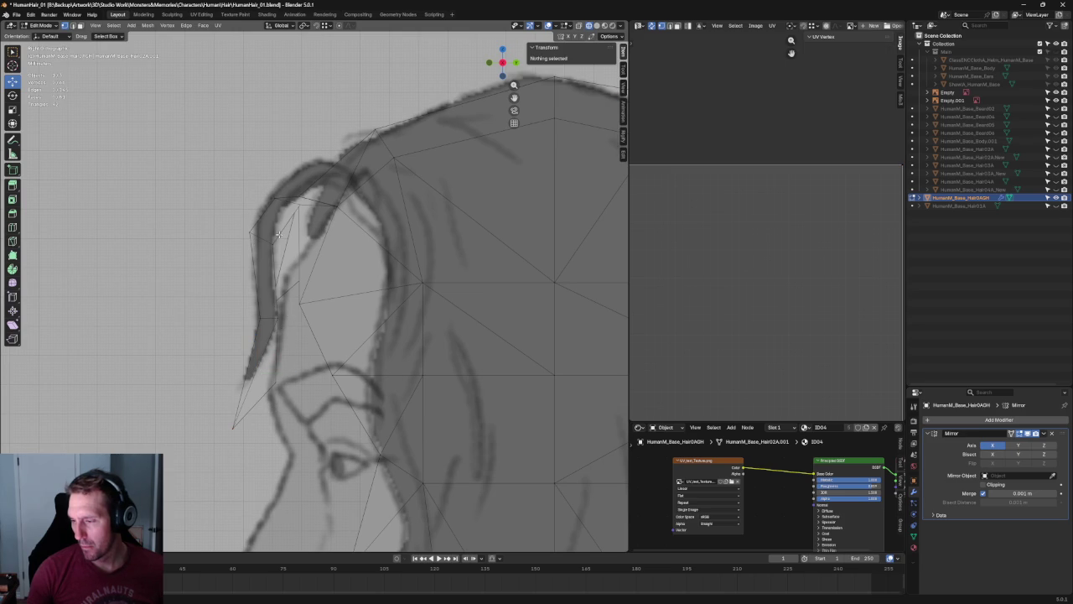
click(277, 235)
key(g)
key(y)
click(310, 244)
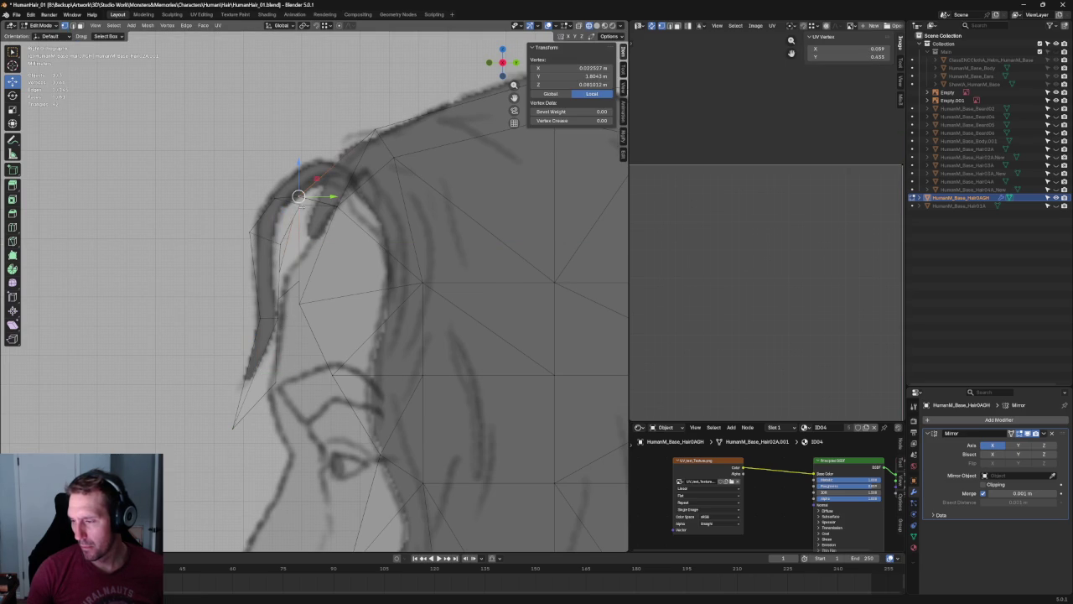
Lower the front strand's top vertex along Z, then inspect the mesh in perspective.
click(289, 203)
key(g)
key(z)
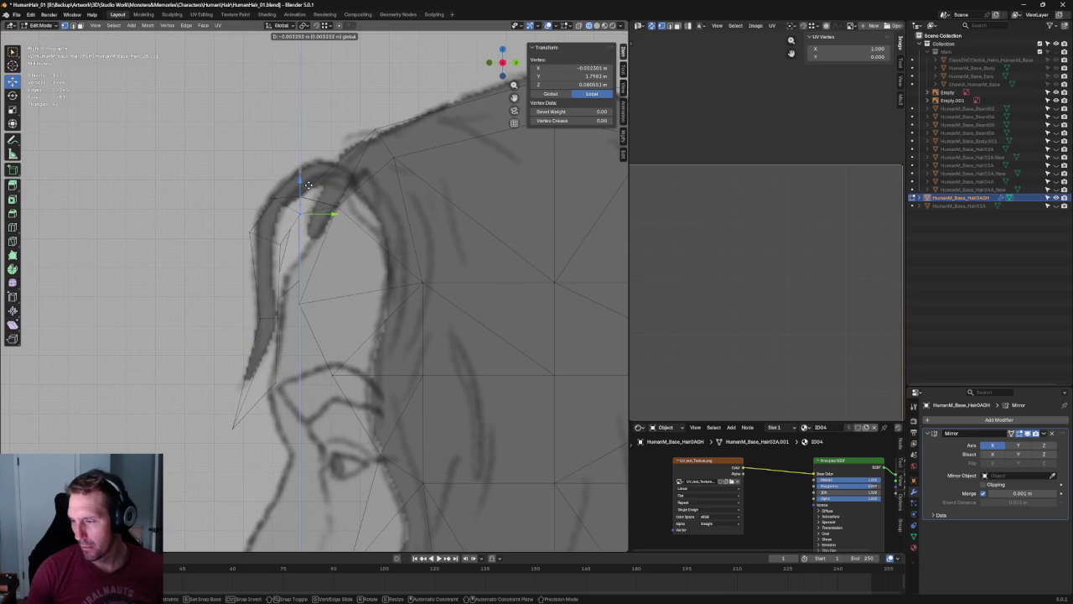
click(309, 185)
scroll(309, 184, down, 4)
key(alt+a)
middle_drag(309, 184, 349, 262)
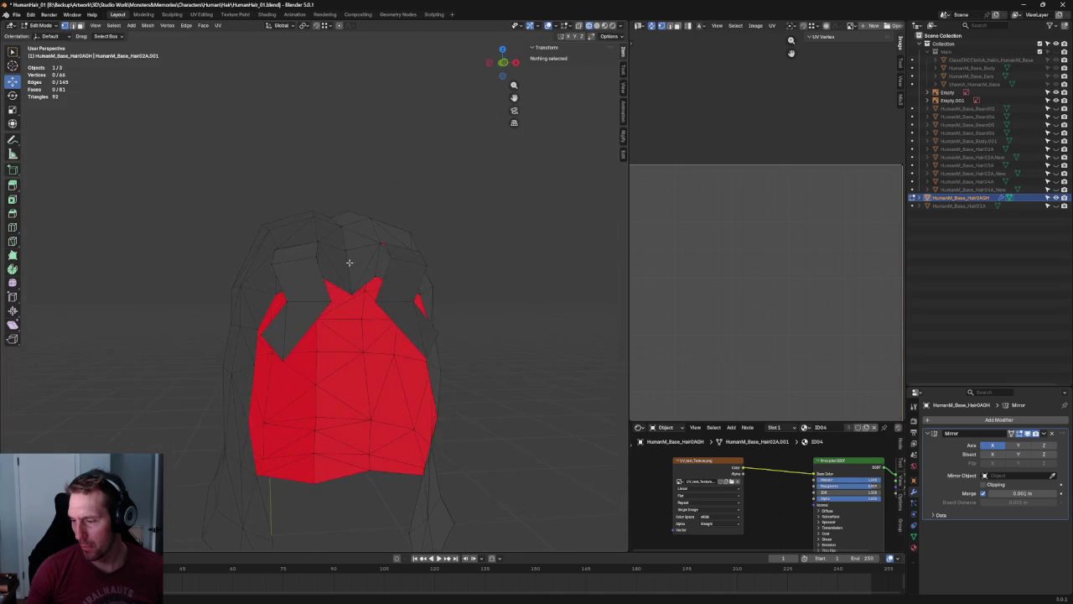
In front view, scale the top hair edge loop along X with proportional falloff.
key(KP_1)
scroll(259, 236, up, 2)
scroll(258, 236, up, 2)
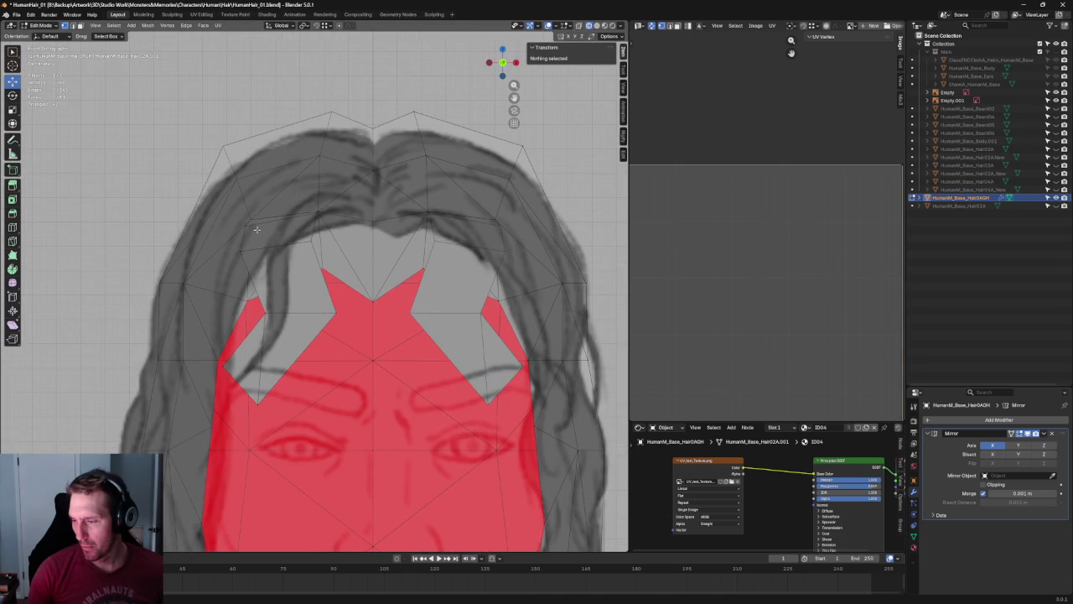
click(248, 219)
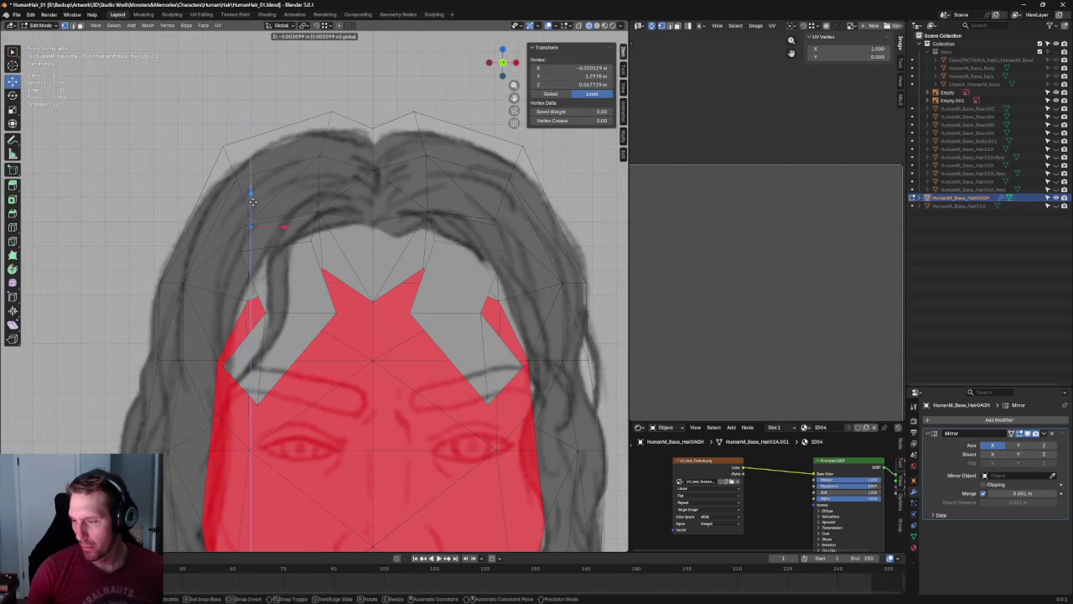
key(ctrl+l)
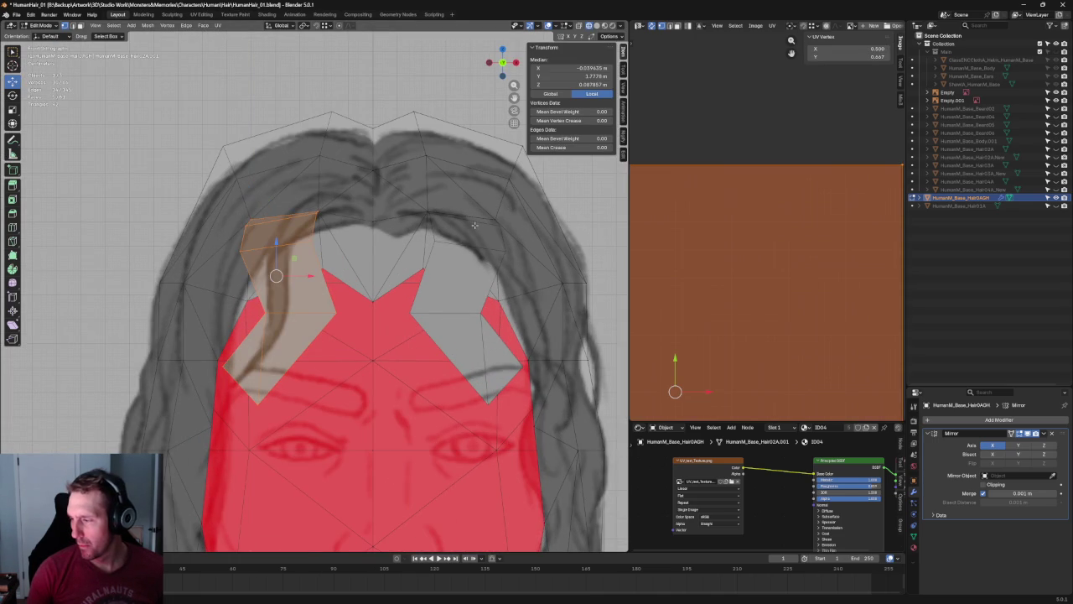
key(alt+a)
alt+click(491, 215)
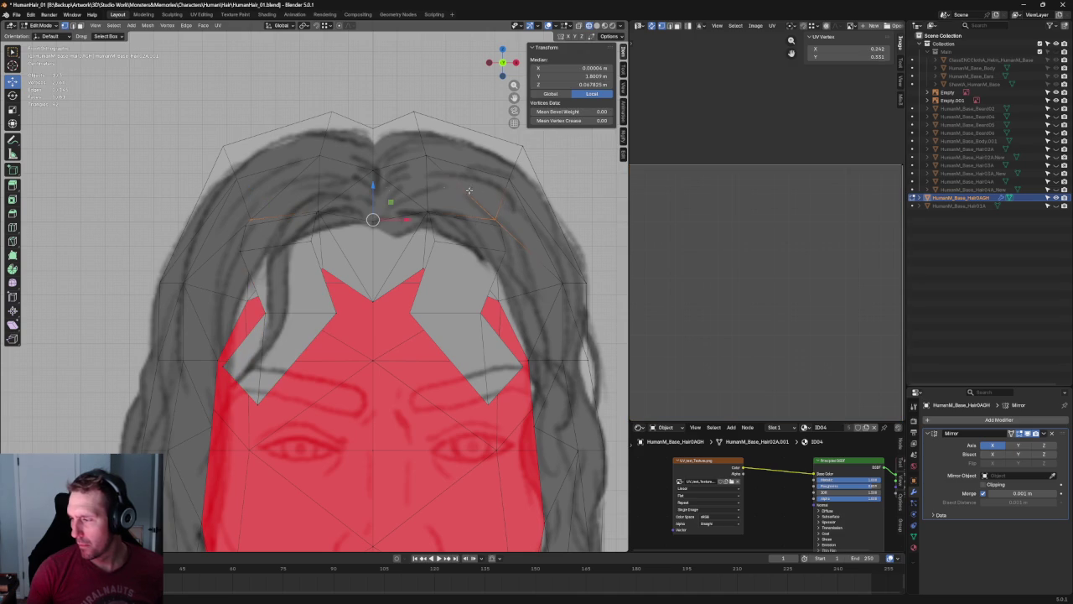
key(s)
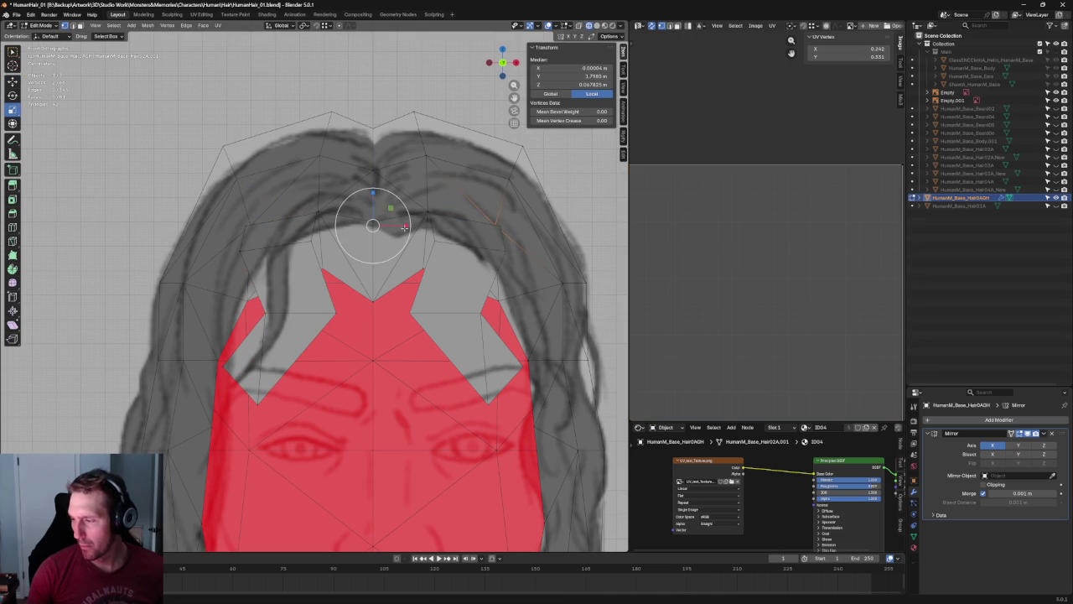
key(x)
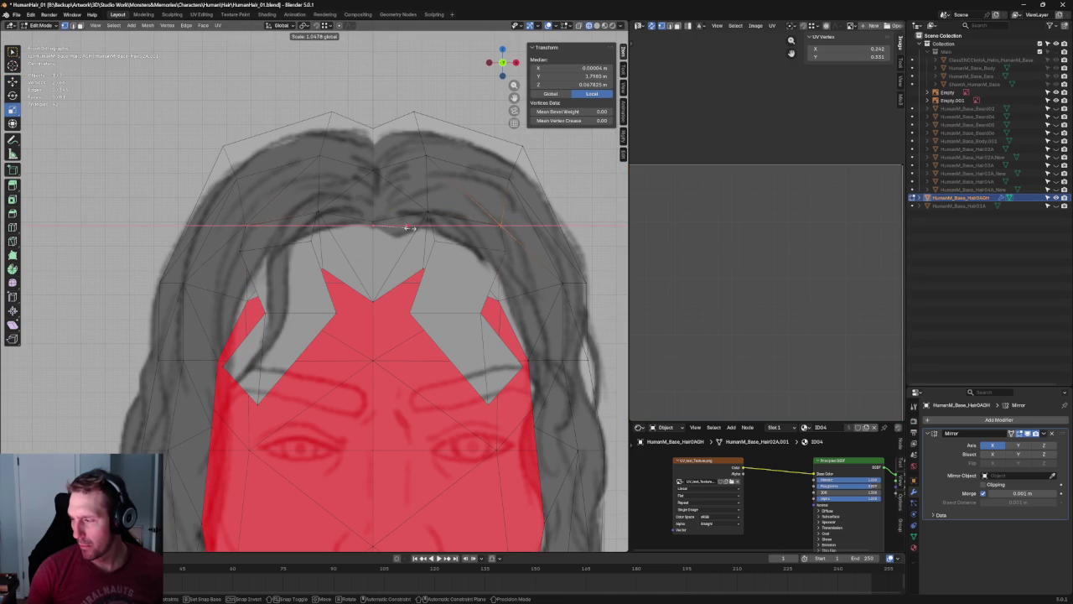
key(o)
key(Escape)
key(alt+a)
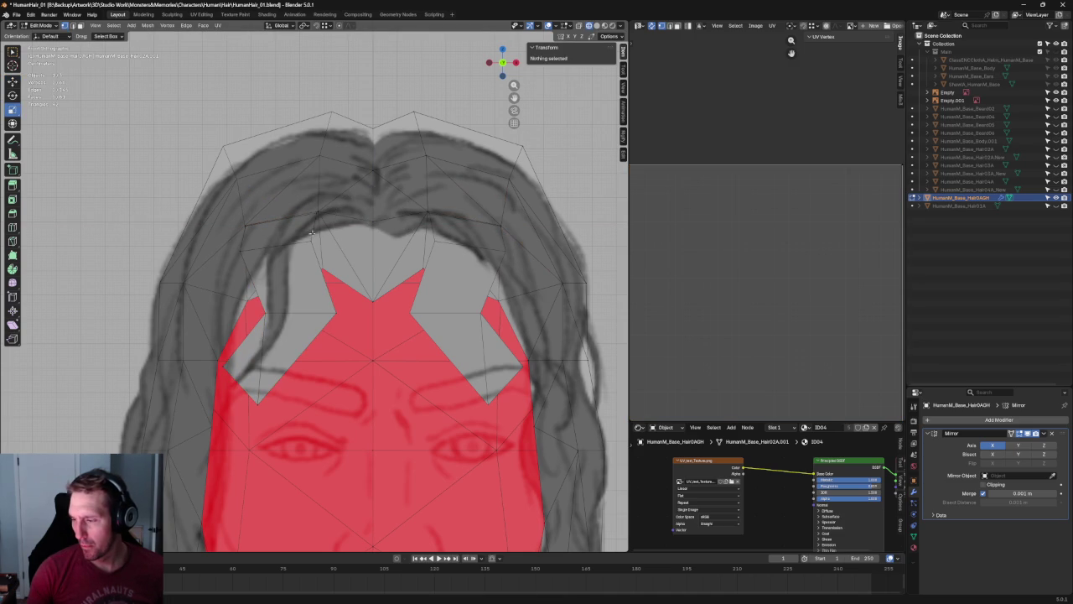
Raise two vertices on the left hairline edge.
click(315, 216)
key(shift+space)
key(g)
drag(317, 183, 317, 188)
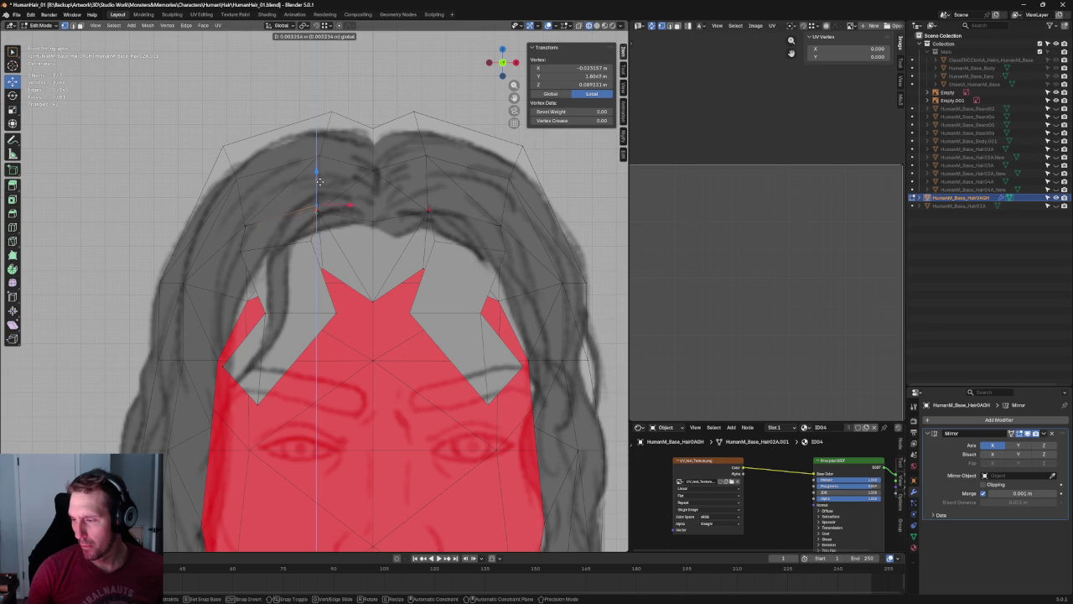
drag(242, 246, 241, 240)
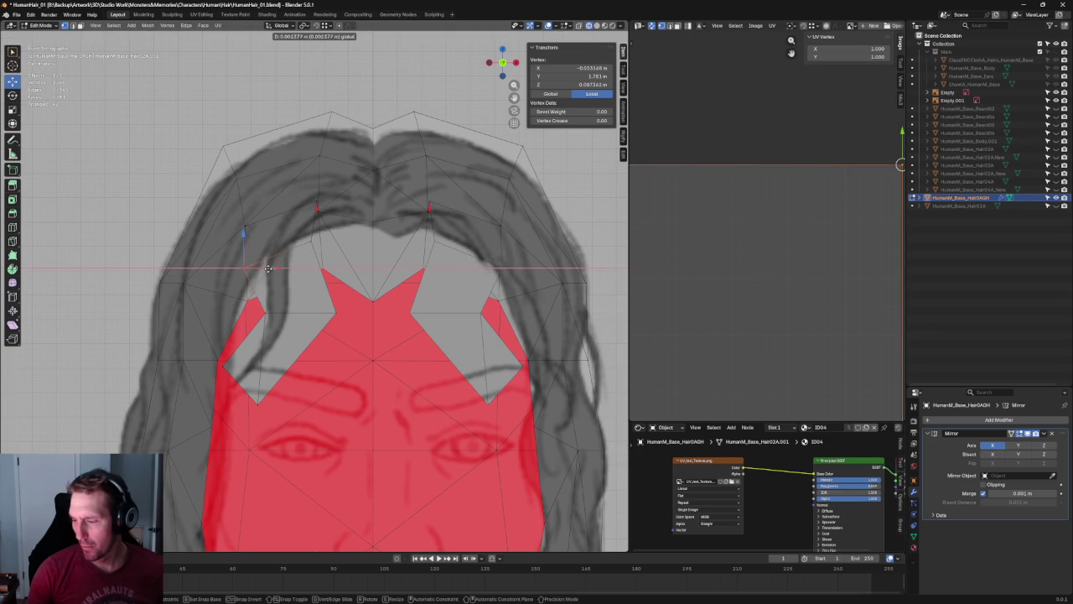
Pull the left temple-edge and notch vertices leftward to widen the forehead.
click(336, 313)
drag(351, 312, 269, 316)
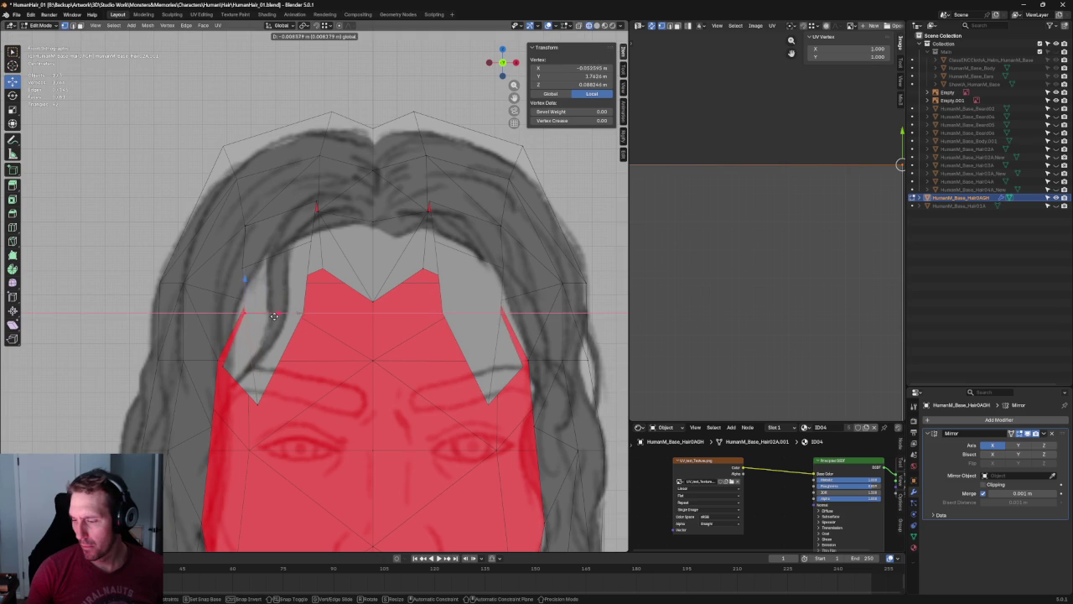
click(270, 406)
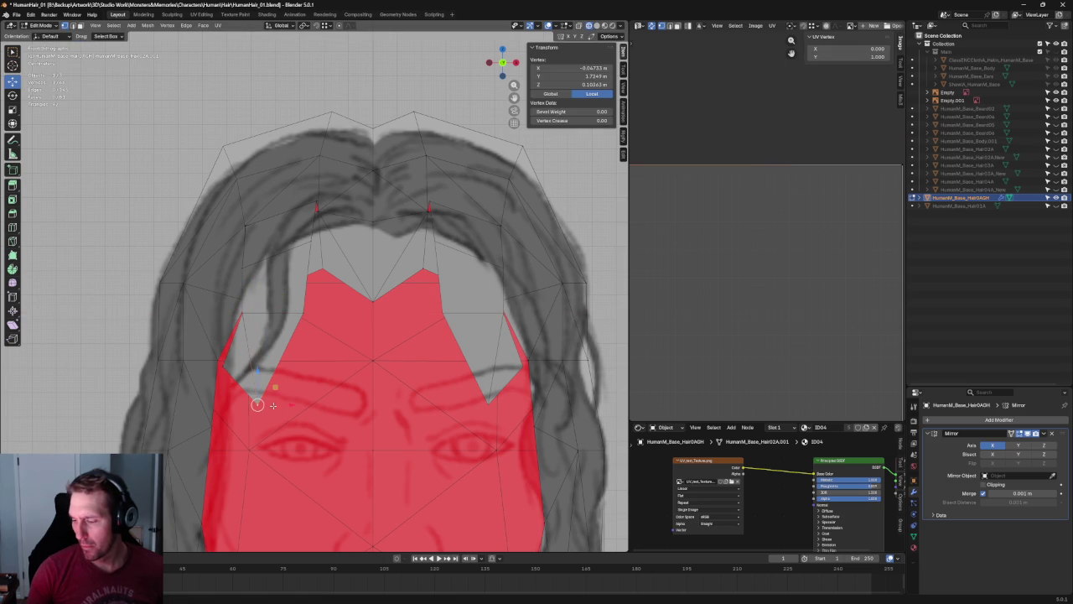
drag(285, 402, 276, 400)
click(293, 356)
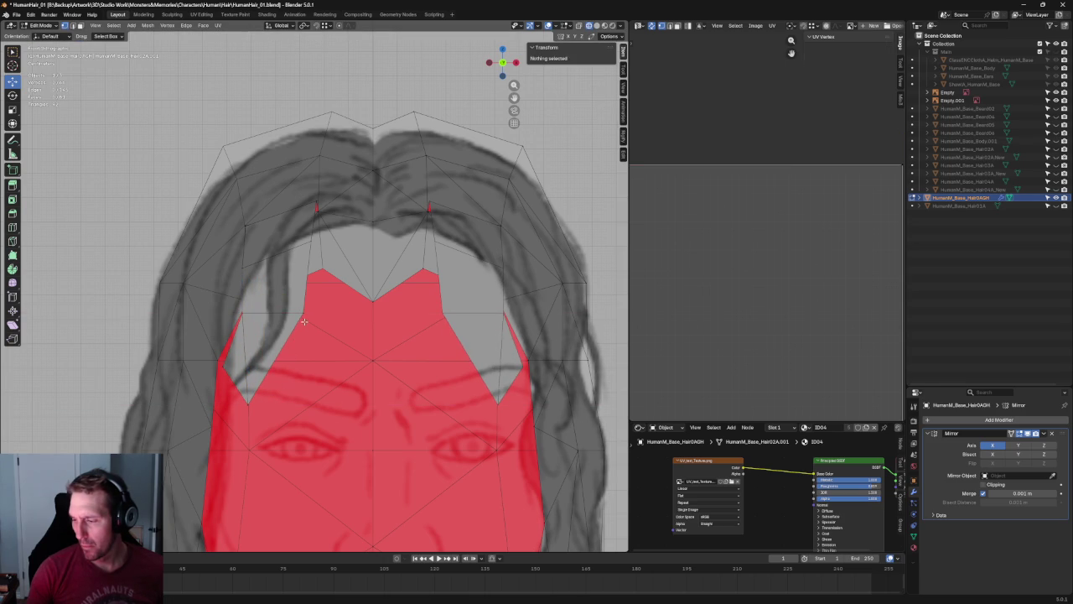
click(307, 252)
scroll(309, 251, down, 5)
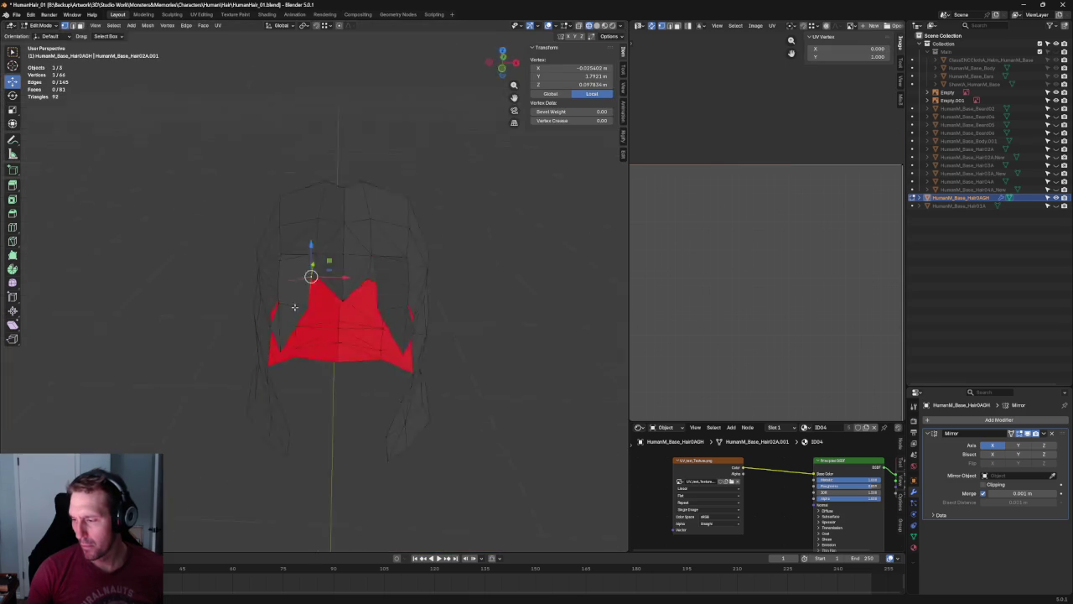
In left side view, move the hairline-front vertices up and forward.
middle_drag(311, 263, 397, 284)
key(KP_1)
scroll(323, 258, up, 3)
key(ctrl+KP_3)
scroll(374, 251, up, 5)
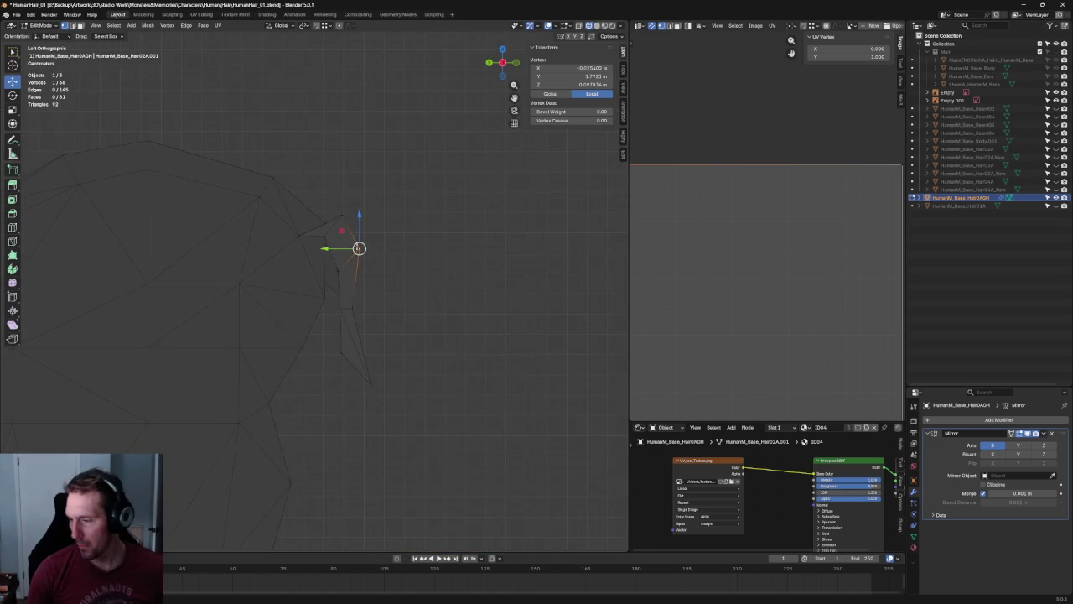
mouse_move(374, 231)
mouse_down()
mouse_move(376, 151)
mouse_move(332, 200)
mouse_move(310, 191)
mouse_move(355, 158)
mouse_move(355, 172)
mouse_up()
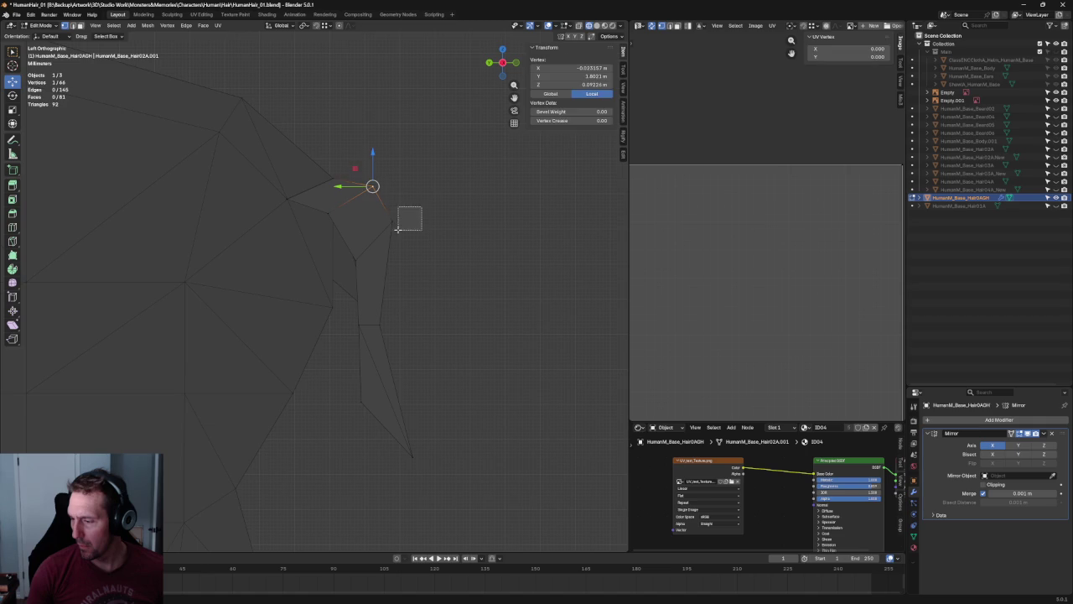
mouse_move(402, 215)
mouse_down()
mouse_move(355, 223)
mouse_move(381, 232)
mouse_move(354, 243)
mouse_move(392, 246)
mouse_up()
click(356, 268)
click(392, 233)
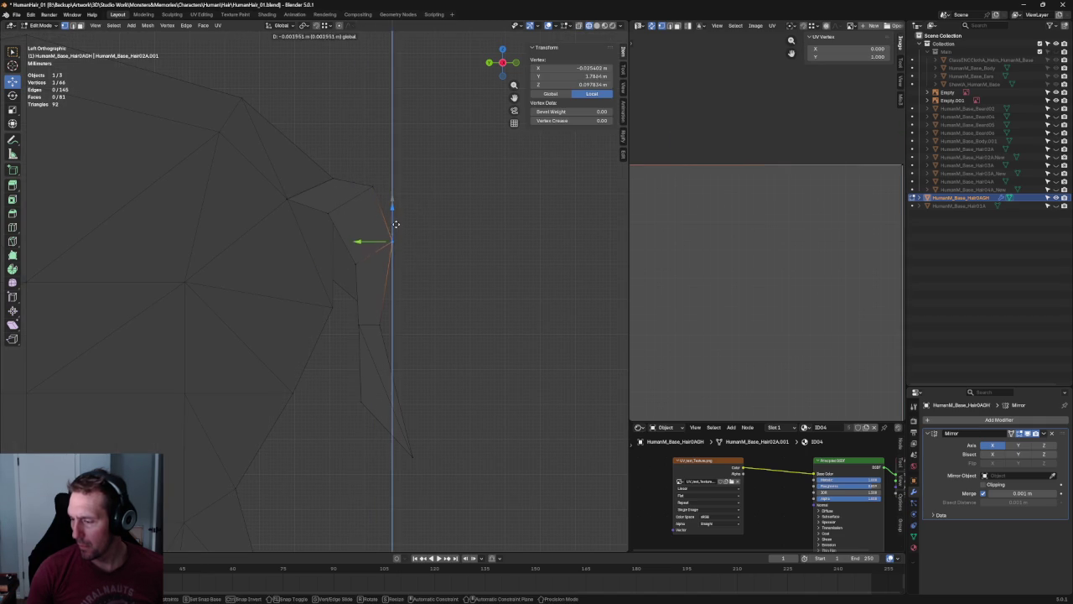
click(436, 288)
Slide a vertex on the side of the hair along X, then view the hair from the front.
middle_drag(436, 287, 424, 335)
middle_drag(364, 365, 304, 323)
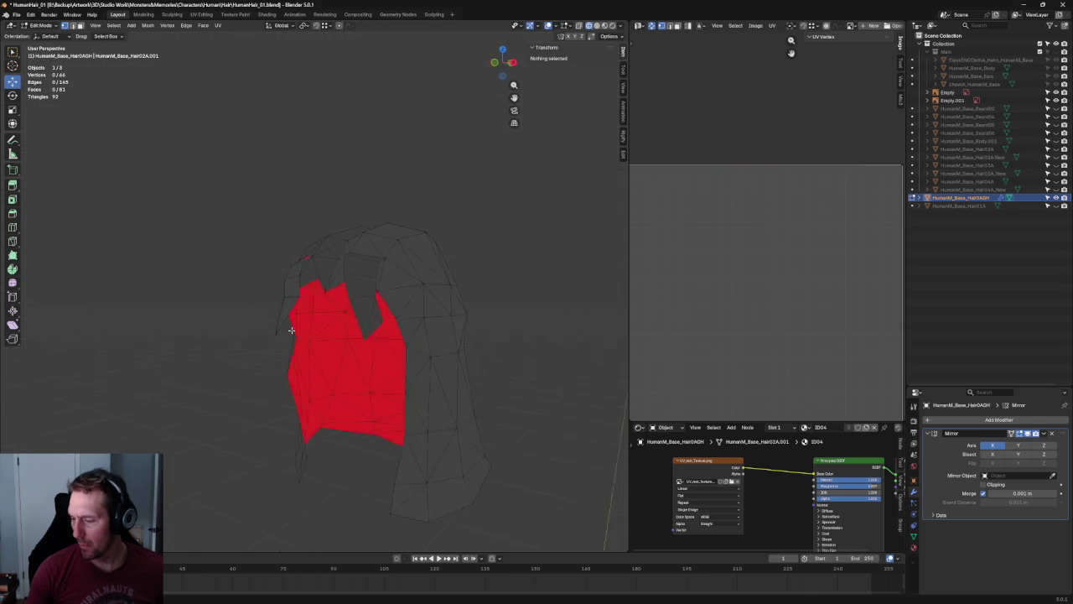
scroll(304, 322, up, 4)
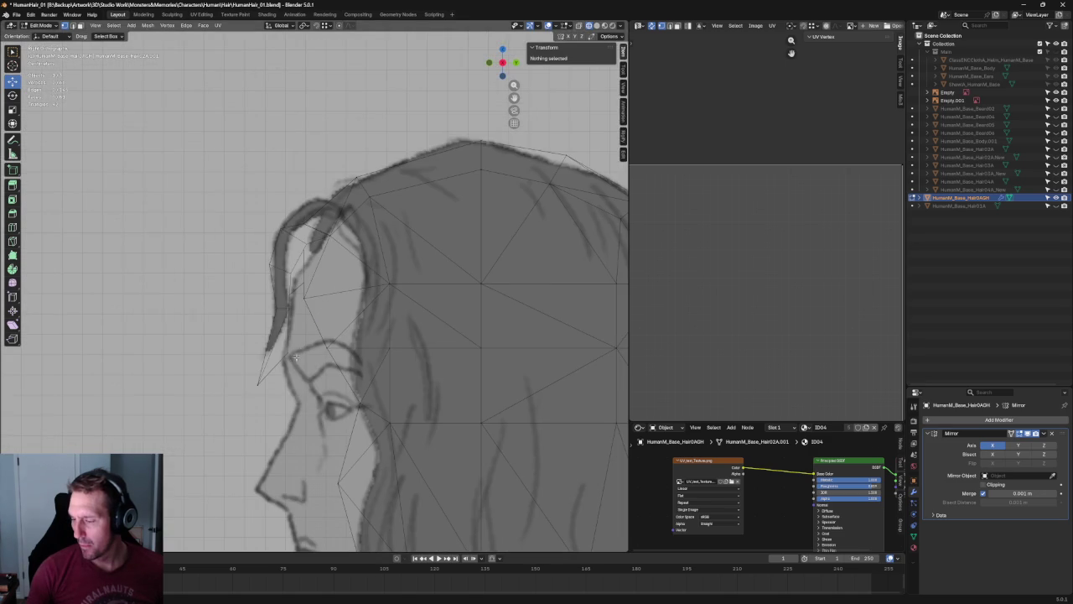
middle_drag(256, 405, 451, 398)
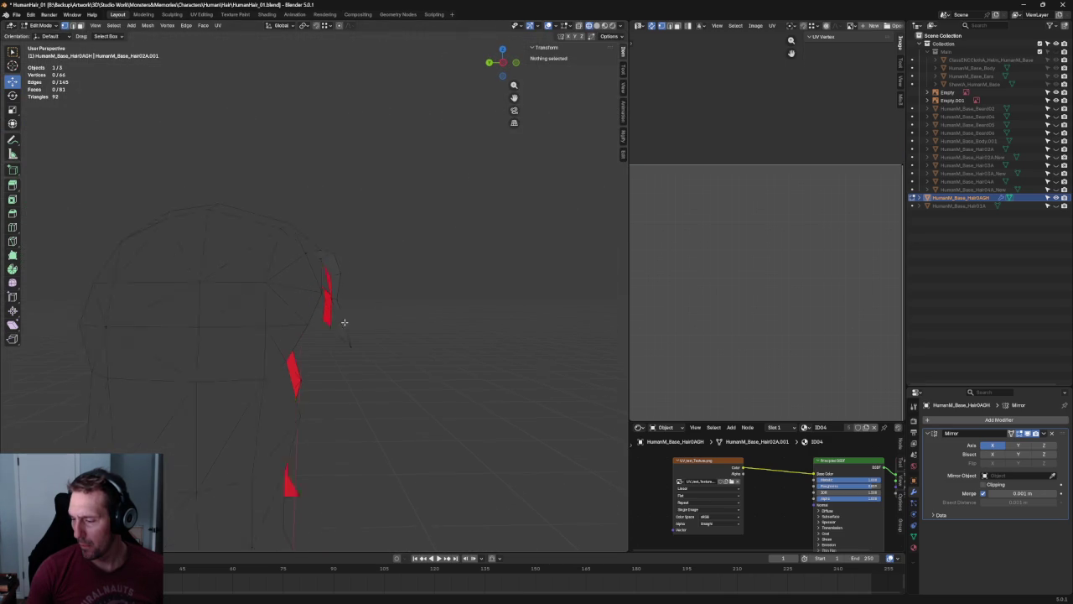
scroll(347, 321, up, 2)
click(332, 295)
key(g)
key(x)
click(299, 303)
click(410, 311)
scroll(410, 311, down, 3)
mouse_move(411, 302)
middle_down()
mouse_move(294, 290)
mouse_move(240, 328)
mouse_move(310, 316)
middle_up()
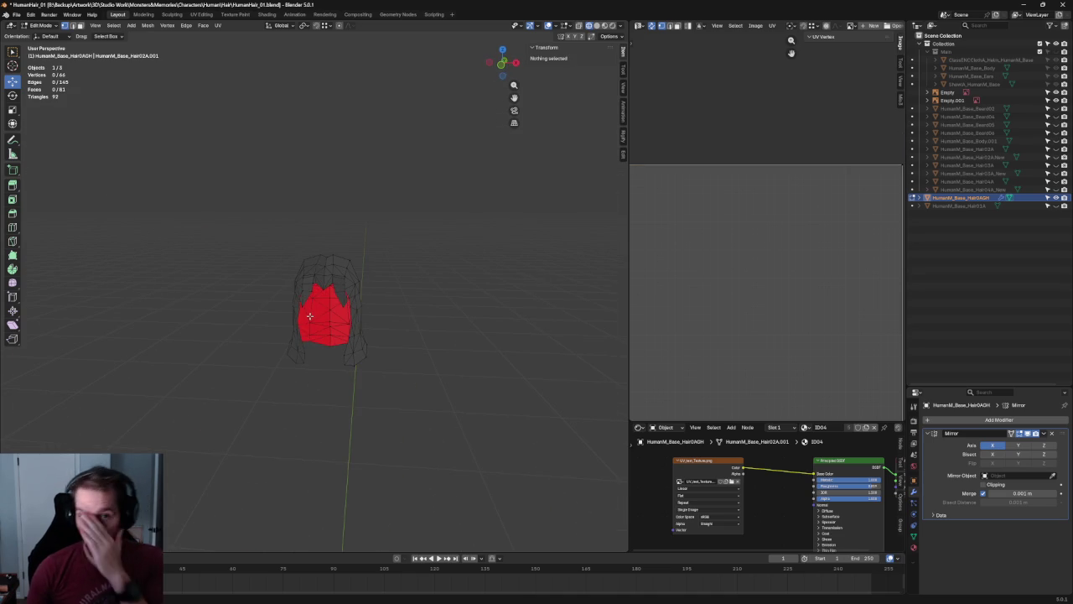
scroll(420, 230, up, 4)
scroll(420, 229, up, 1)
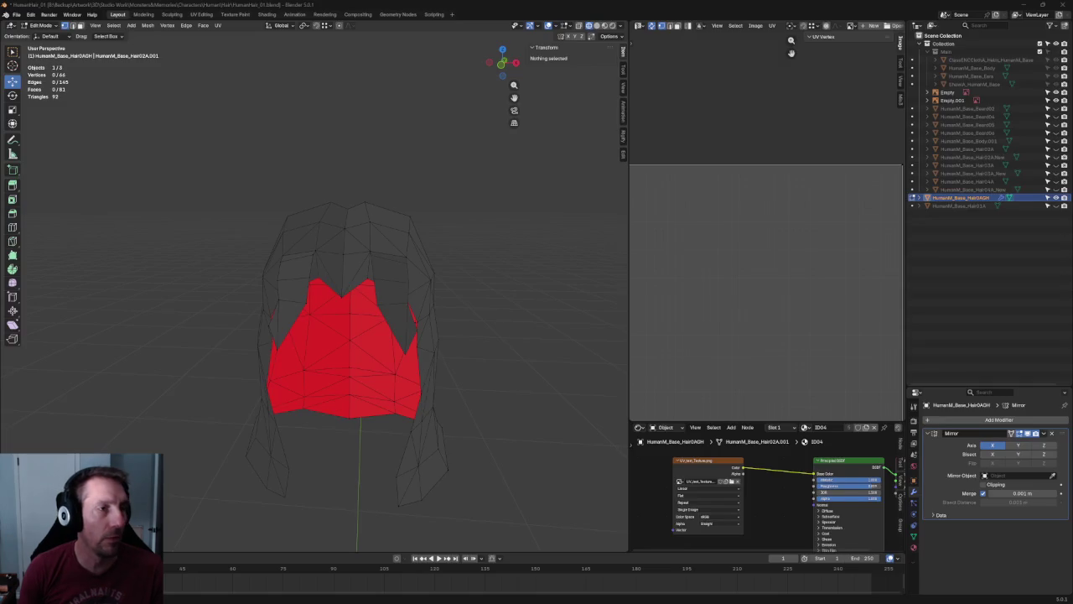
Bring the browser playing the YouTube soundtrack in front of Blender.
key(alt+Tab)
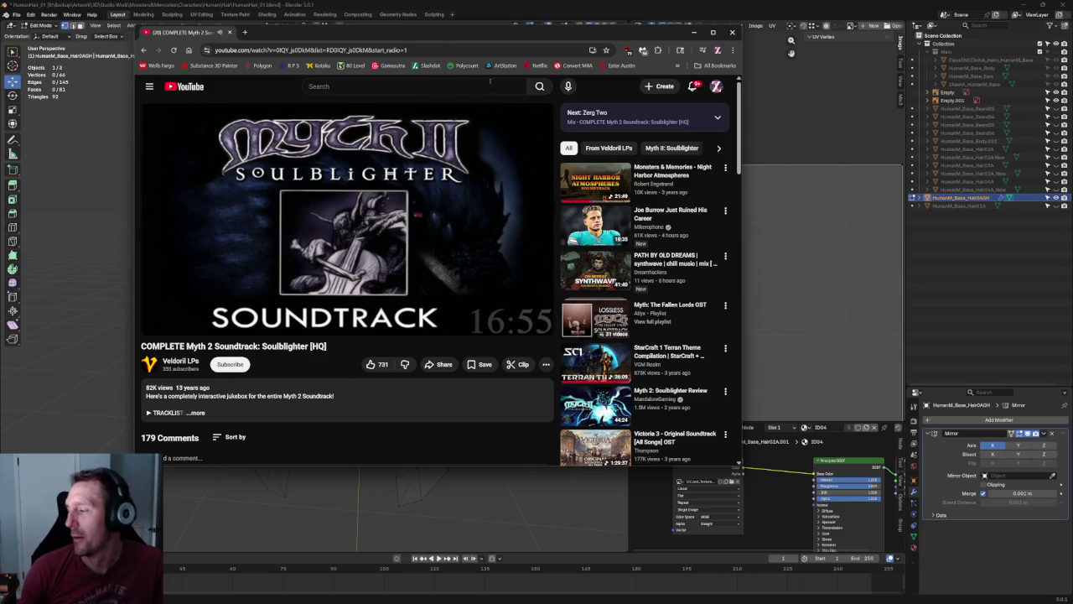
Minimize the browser so Blender's hair mesh is visible again.
click(694, 32)
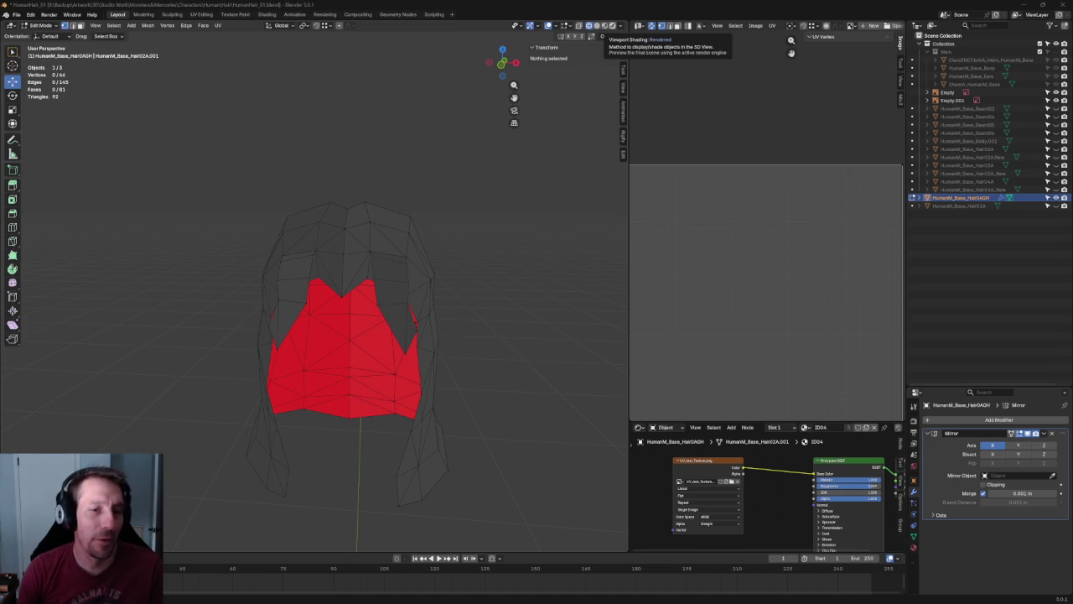
In front view, shift two forehead hairline vertices along X onto the sketch.
middle_drag(333, 395, 388, 336)
scroll(335, 378, up, 3)
key(KP_1)
scroll(285, 291, up, 3)
click(315, 257)
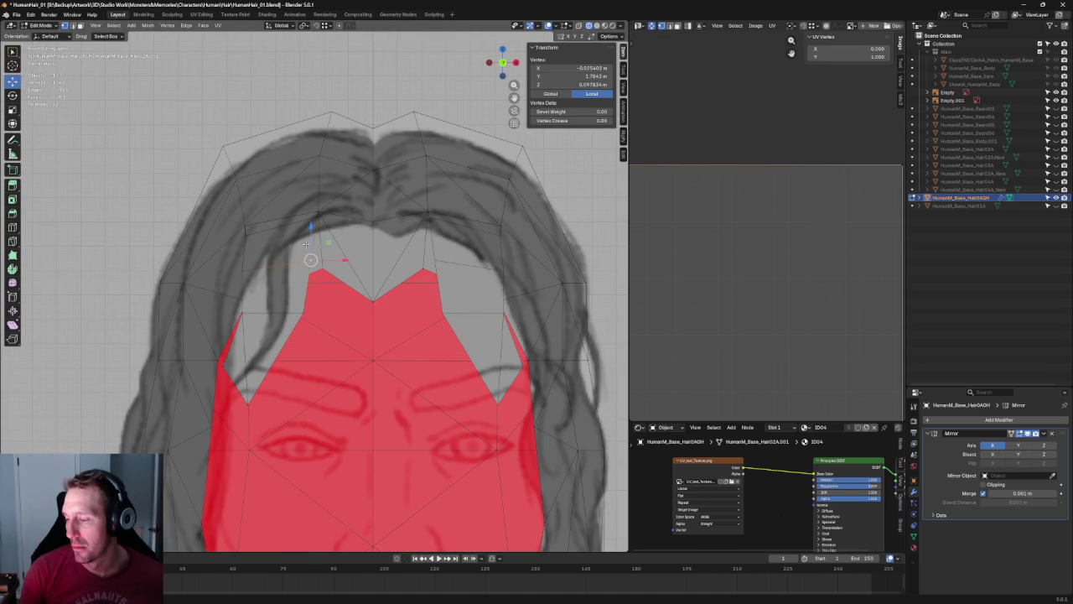
key(g)
key(z)
key(x)
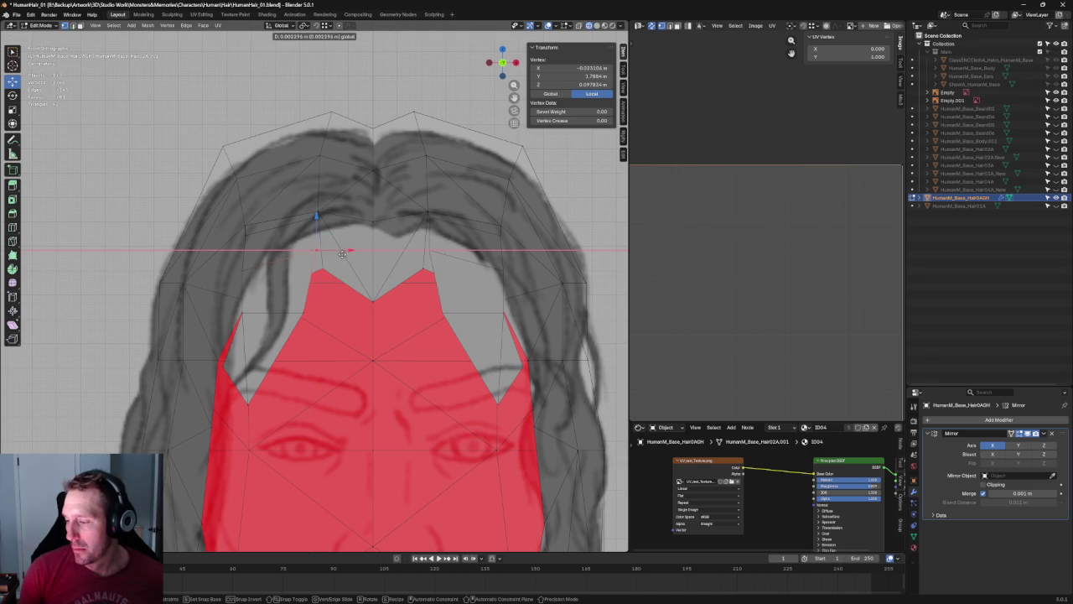
click(323, 249)
click(317, 218)
key(g)
key(x)
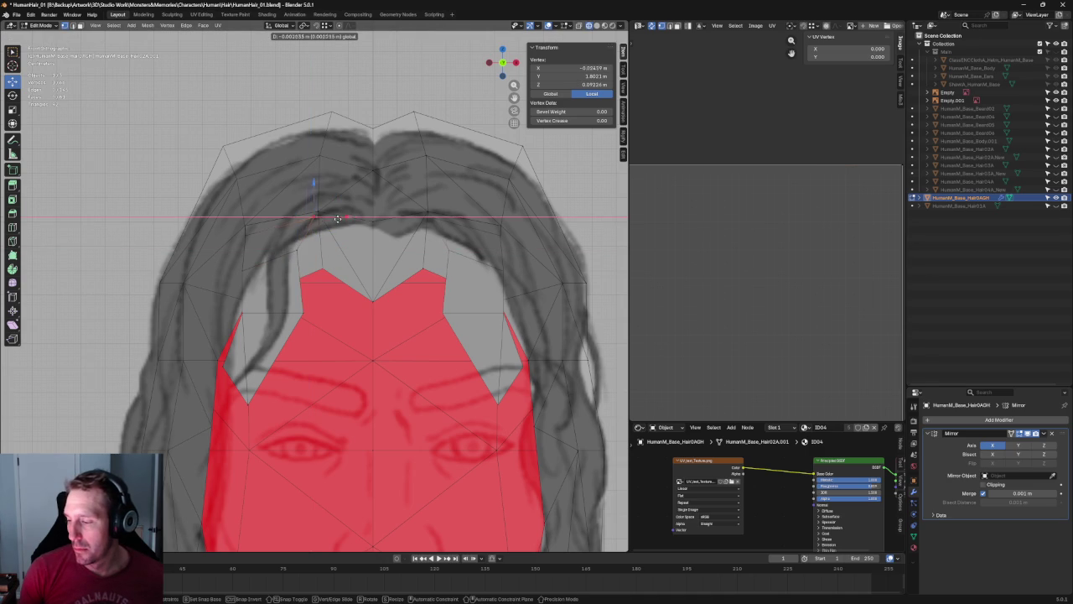
click(332, 221)
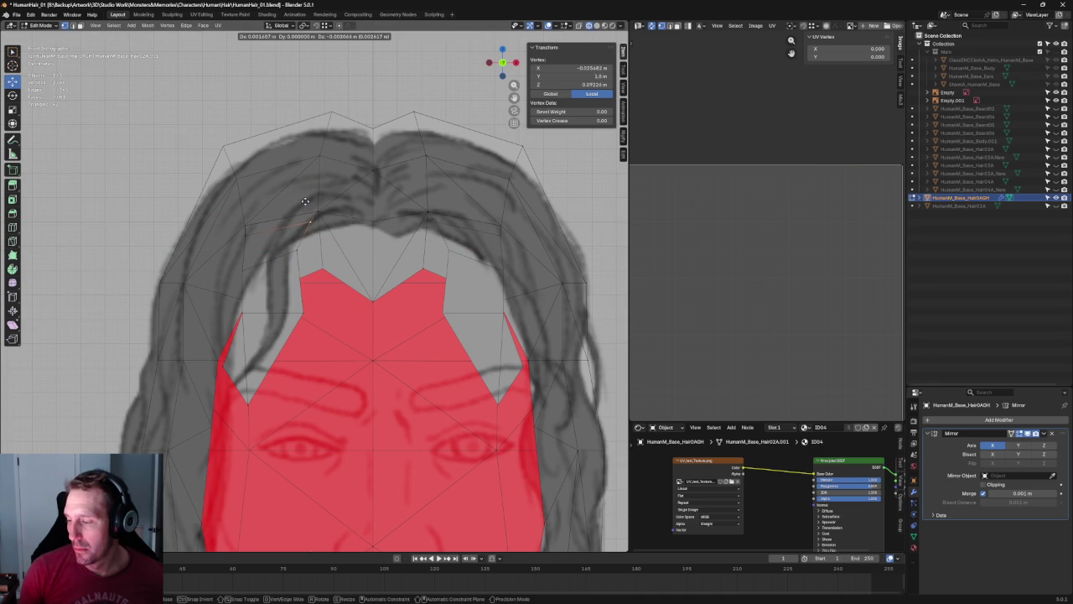
Place the temple vertex on the sketched hairline and check the result in perspective.
click(245, 235)
key(g)
click(242, 242)
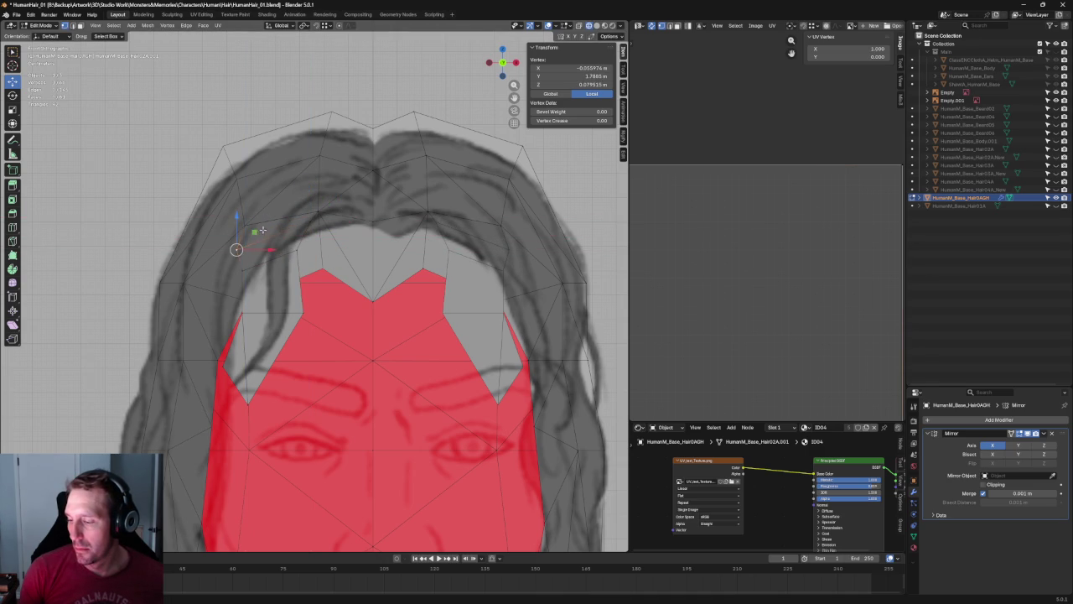
key(g)
click(254, 255)
click(272, 251)
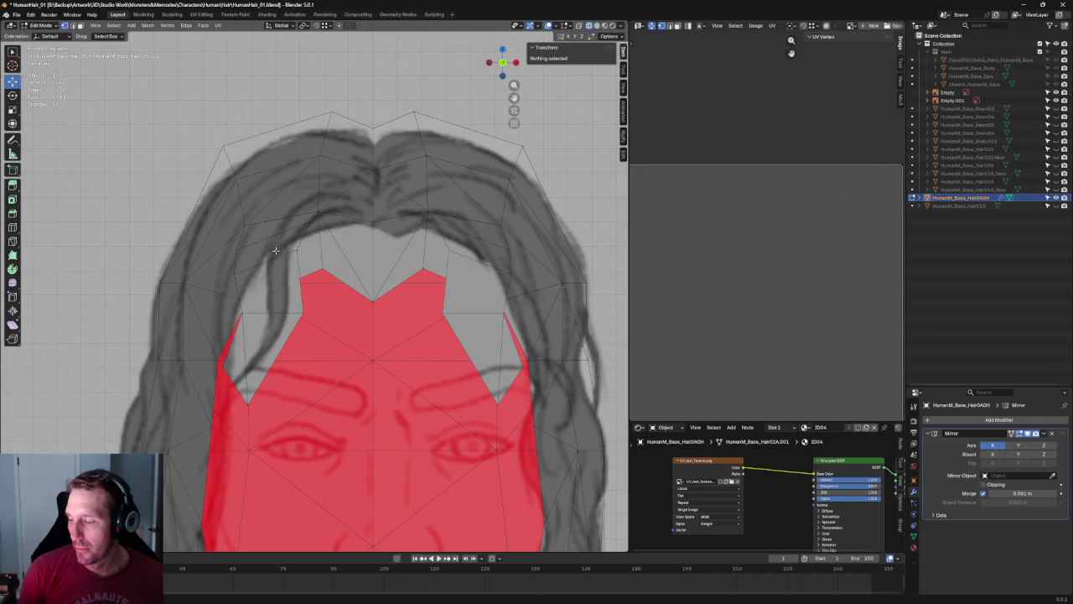
click(317, 221)
click(236, 249)
scroll(272, 252, down, 5)
key(alt+a)
mouse_move(277, 260)
middle_down()
mouse_move(353, 388)
mouse_move(424, 325)
middle_up()
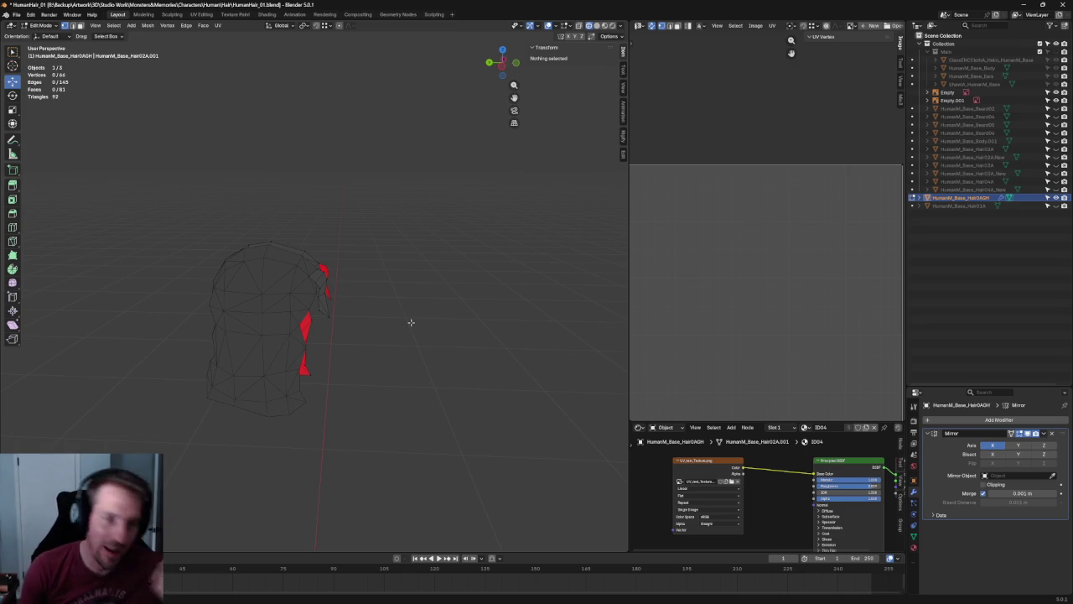
Move the selected vertex along the Y axis.
scroll(364, 259, up, 2)
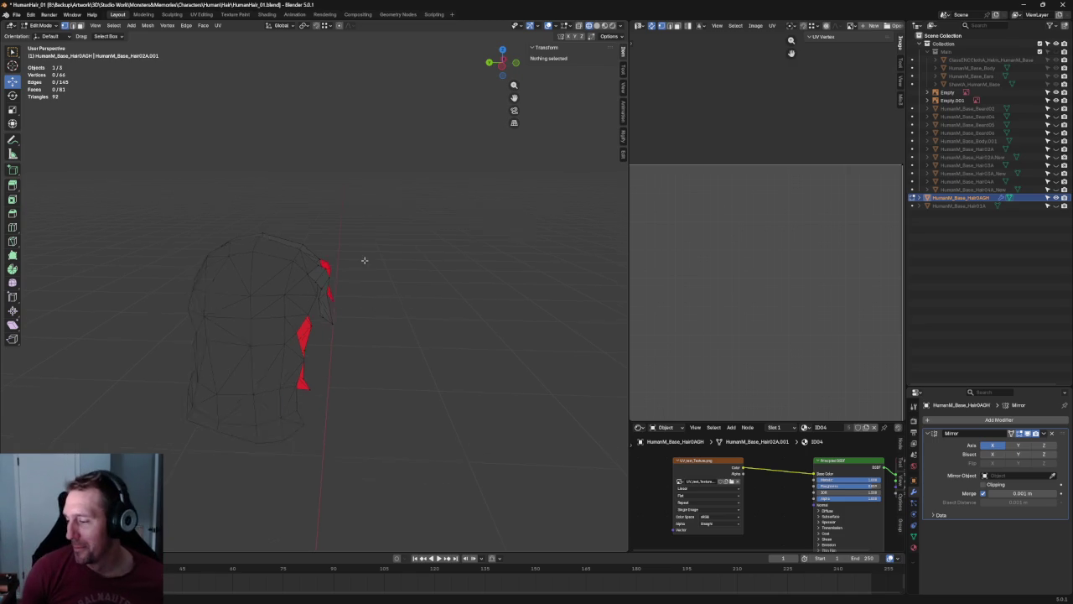
scroll(402, 296, up, 4)
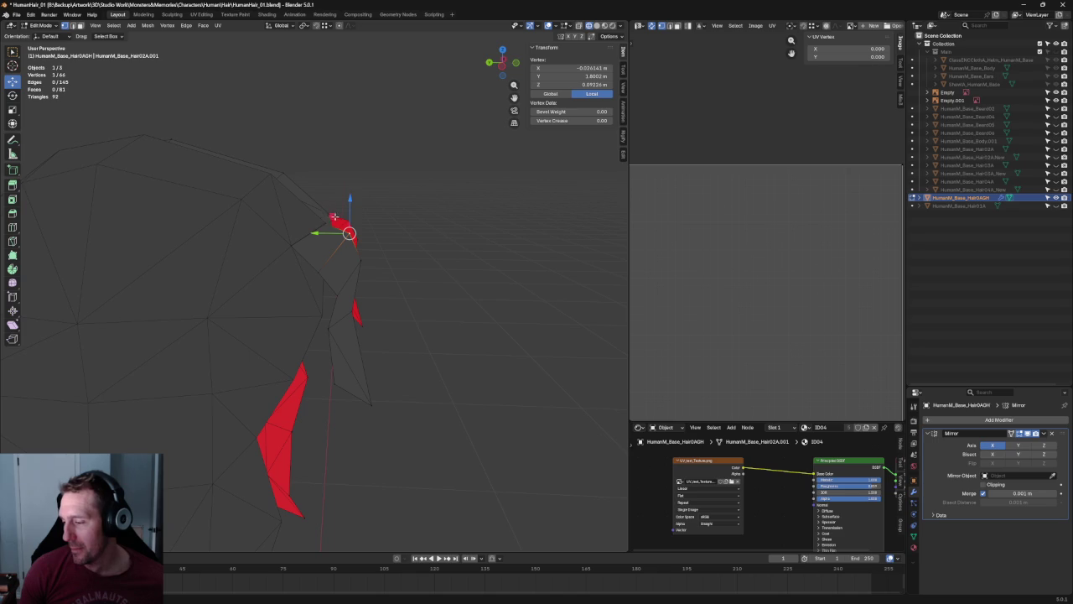
key(g)
key(y)
click(348, 234)
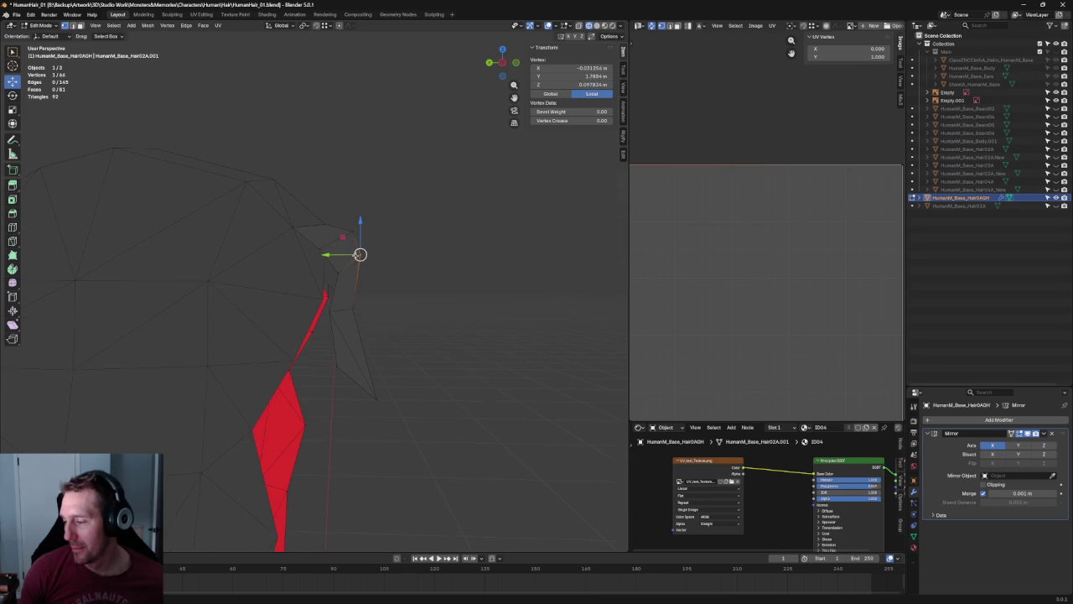
key(alt+a)
In side view, move a temple vertex along Y to match the sketch.
scroll(377, 260, down, 4)
middle_drag(414, 273, 297, 280)
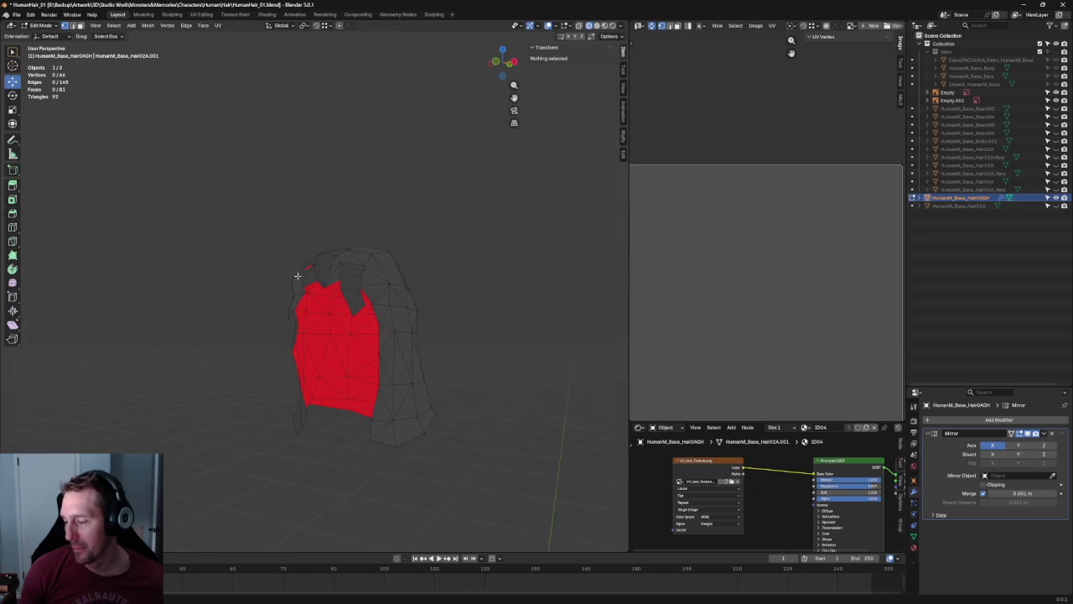
scroll(290, 286, up, 3)
key(KP_3)
scroll(294, 318, up, 3)
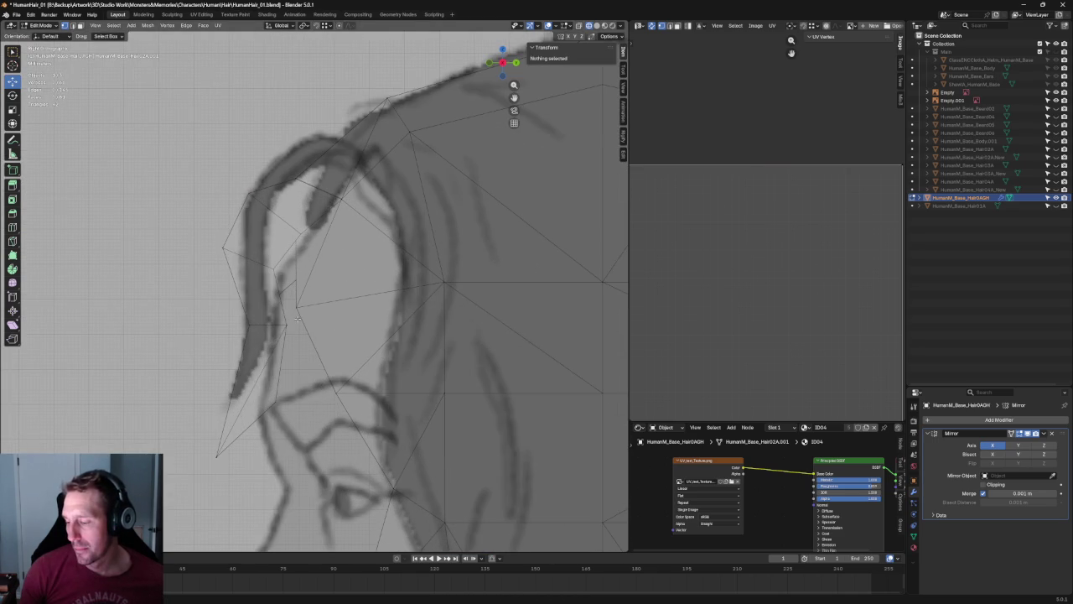
click(260, 324)
key(g)
key(y)
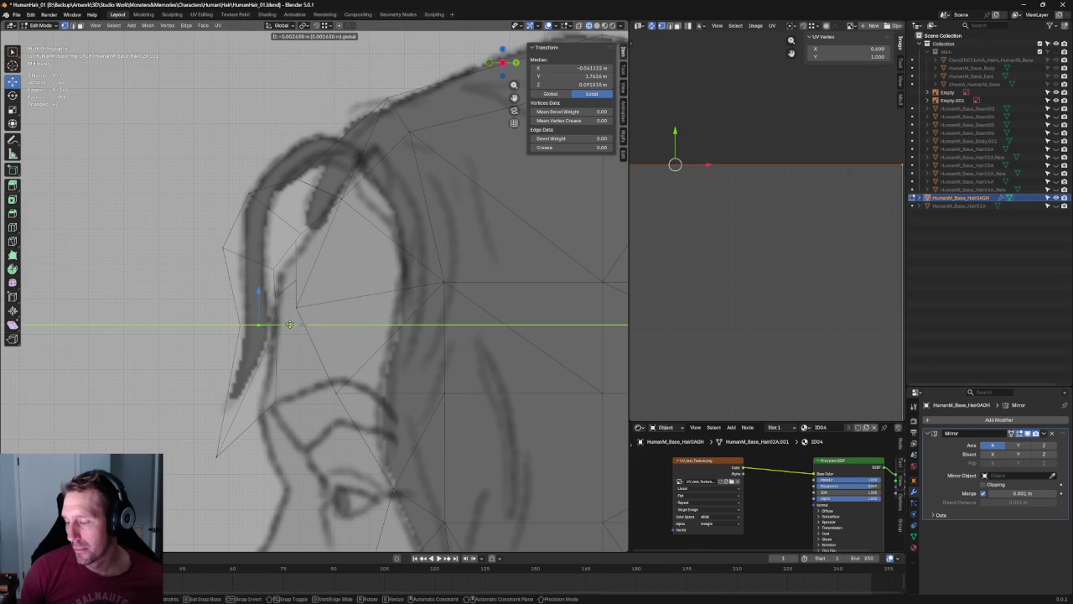
click(304, 351)
key(alt+a)
Scale and move the lower sideburn vertex along Y to follow the sketch.
click(268, 416)
key(s)
key(y)
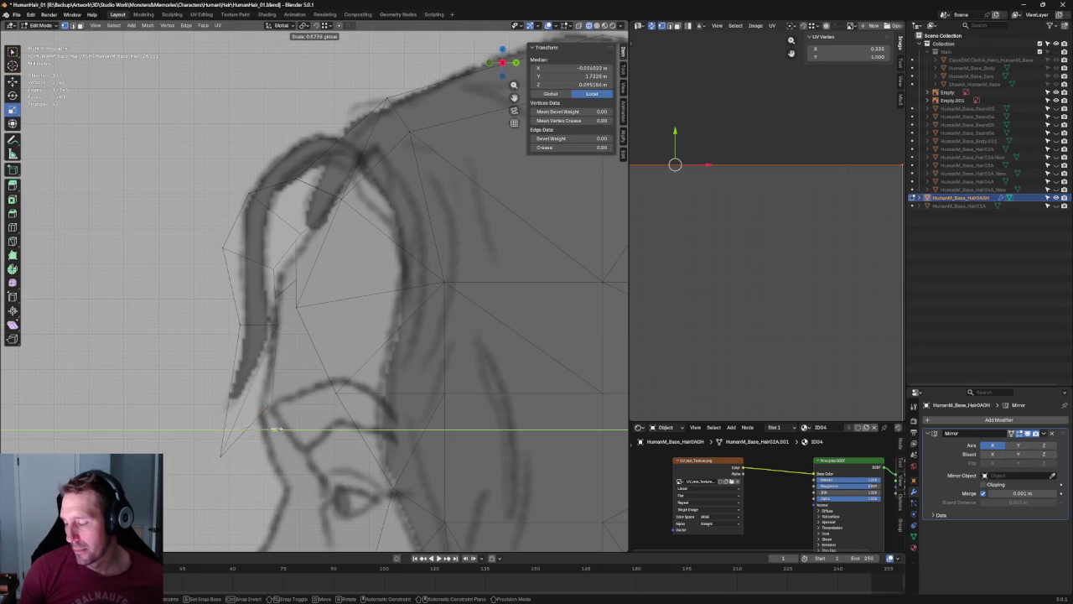
click(249, 431)
key(g)
key(y)
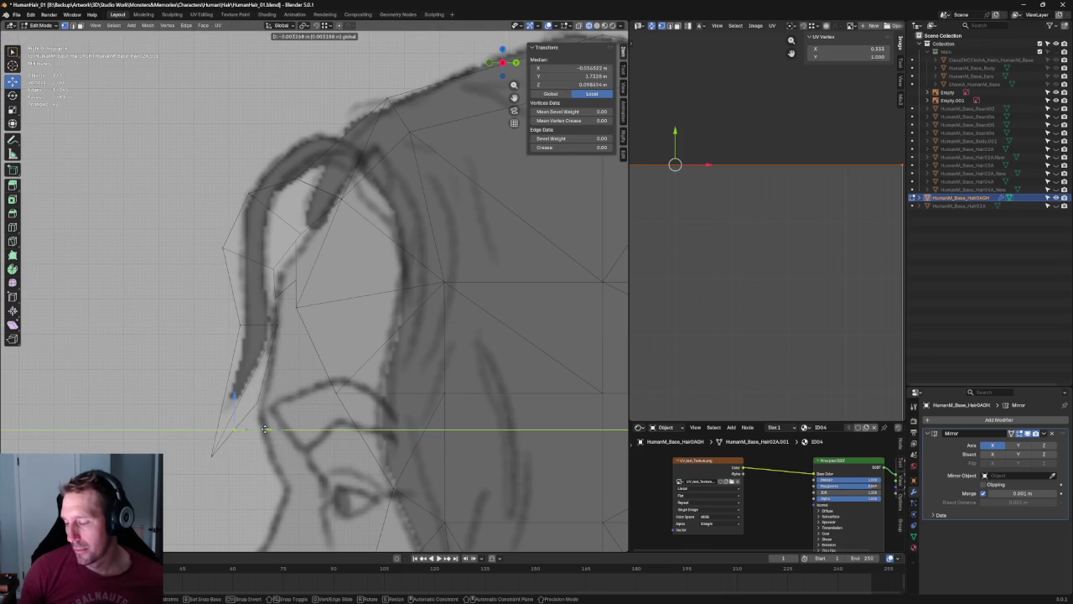
click(215, 444)
Tighten the curling strip near the temple by scaling its upper vertices and sliding a temple edge along Y.
click(296, 306)
shift+click(224, 307)
key(shift+space)
key(s)
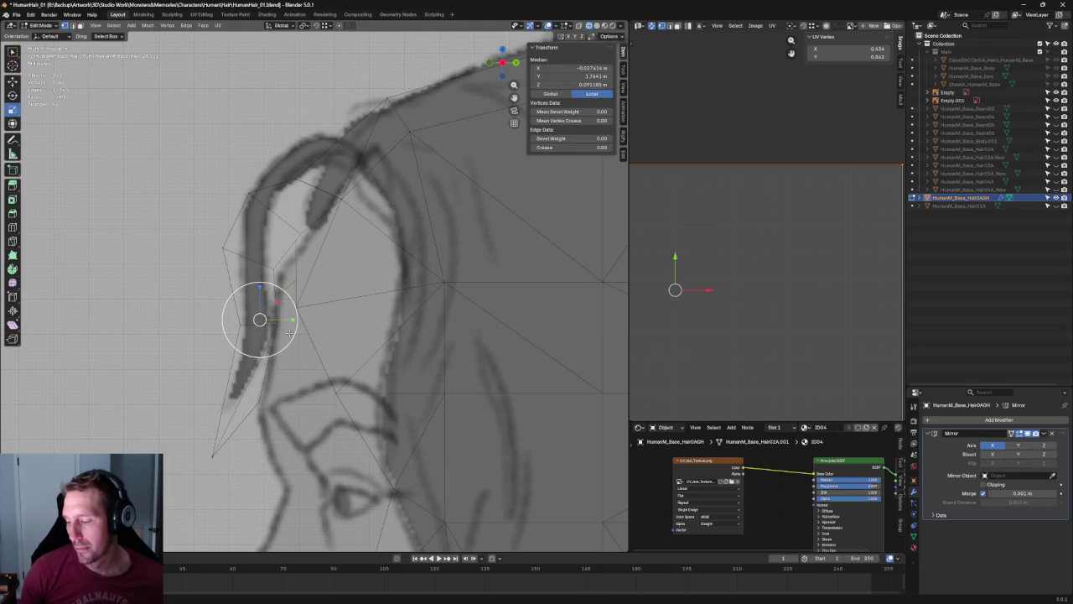
click(223, 247)
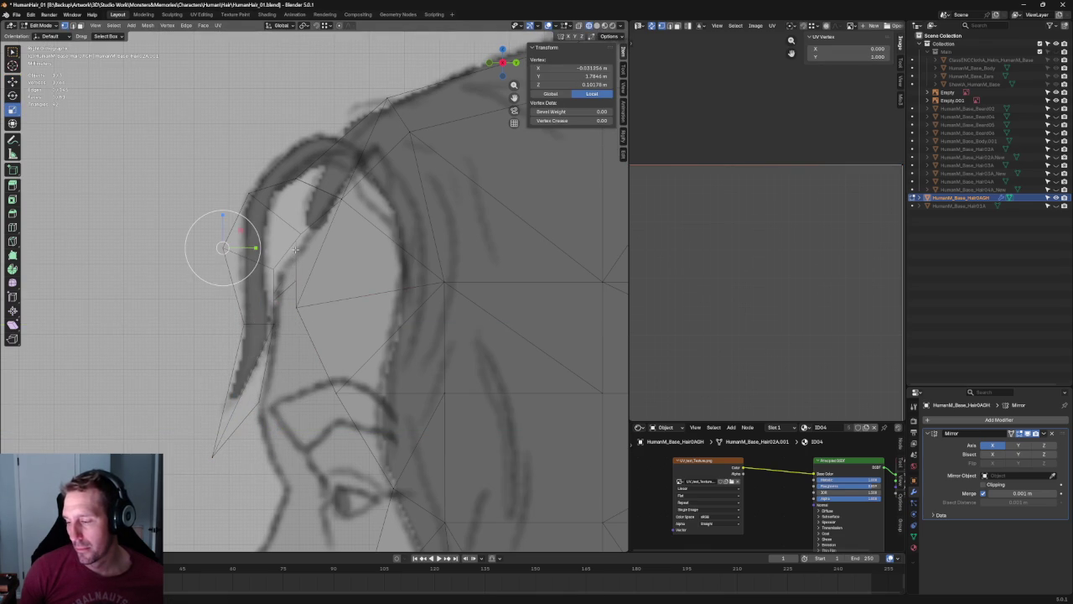
scroll(267, 268, down, 5)
mouse_move(266, 268)
middle_down()
mouse_move(335, 269)
mouse_move(163, 280)
middle_up()
shift+click(324, 256)
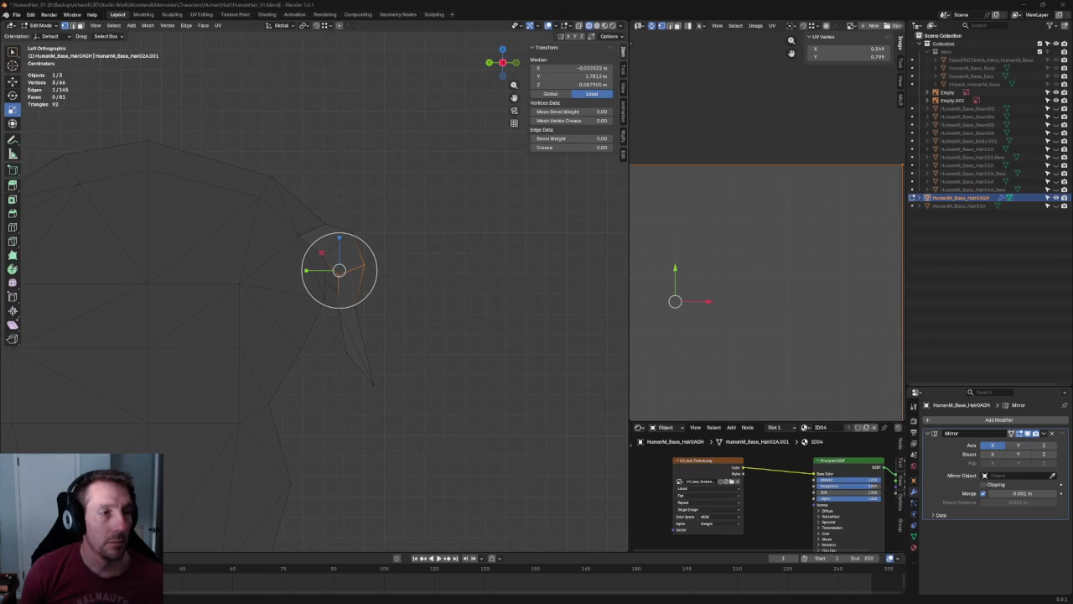
scroll(374, 280, up, 3)
drag(338, 253, 329, 259)
key(shift+space)
key(g)
click(395, 244)
scroll(396, 243, down, 3)
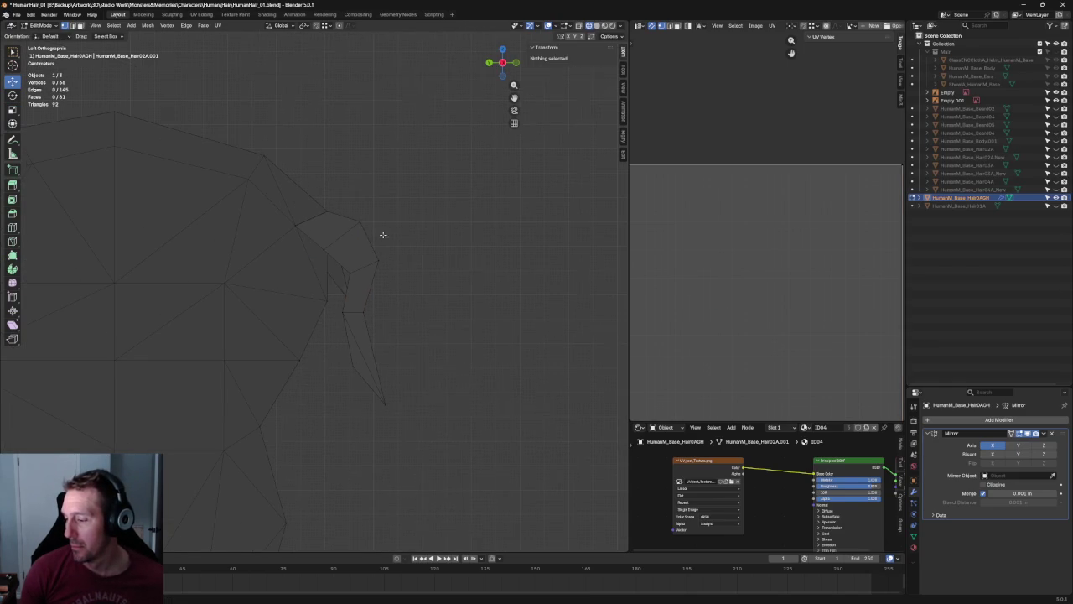
Nudge a sideburn vertex near the ear along Y, then deselect all.
click(321, 249)
click(297, 256)
click(324, 249)
drag(323, 249, 335, 247)
click(416, 251)
scroll(416, 258, down, 2)
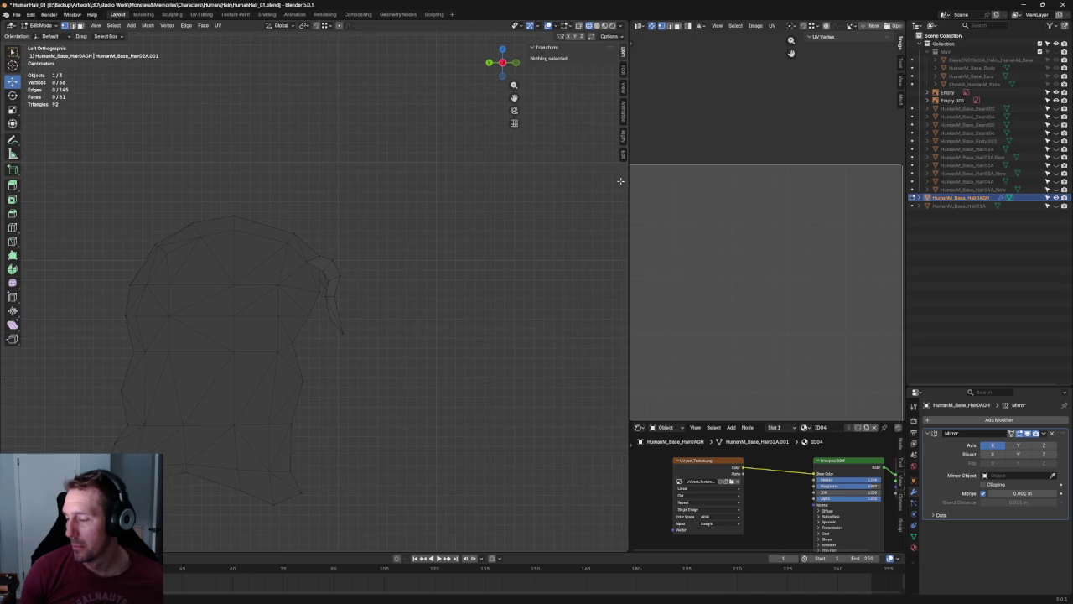
Unhide the head and body objects, then slide the vertices around the ear along Y.
click(1056, 51)
scroll(359, 276, up, 4)
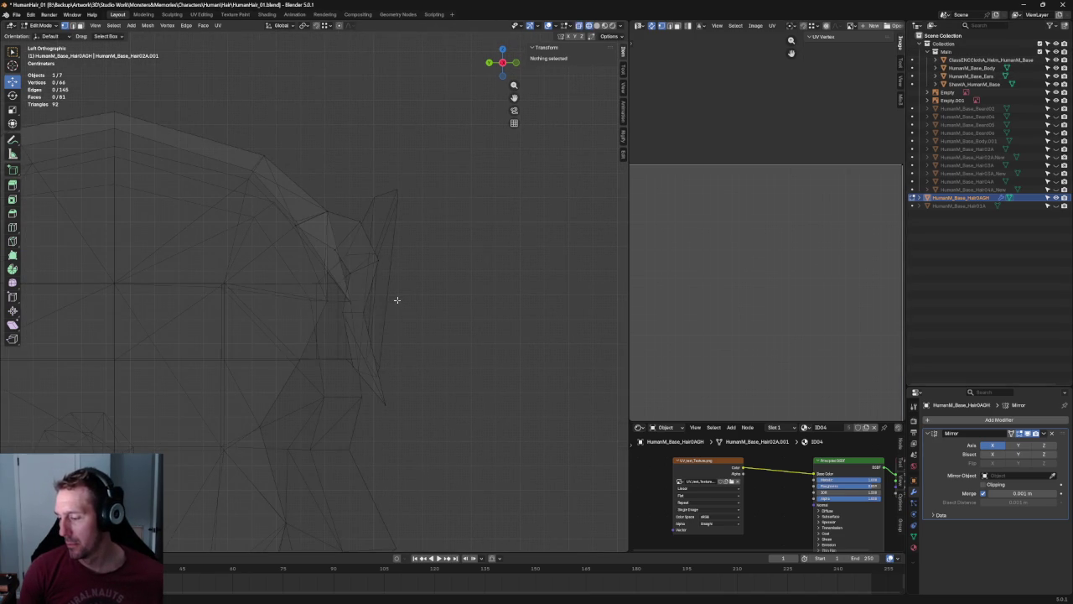
drag(396, 300, 340, 322)
drag(405, 300, 343, 322)
middle_drag(343, 323, 352, 307)
key(g)
key(y)
click(416, 319)
key(alt+a)
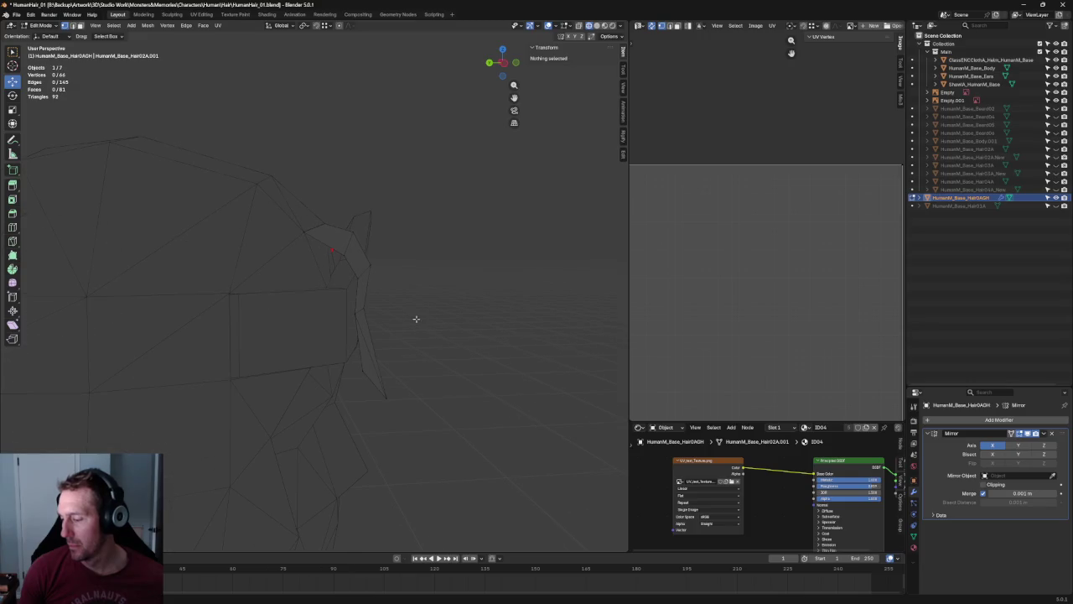
Move the sideburn tip vertices further back along Y, then deselect everything.
drag(405, 356, 348, 414)
key(g)
key(y)
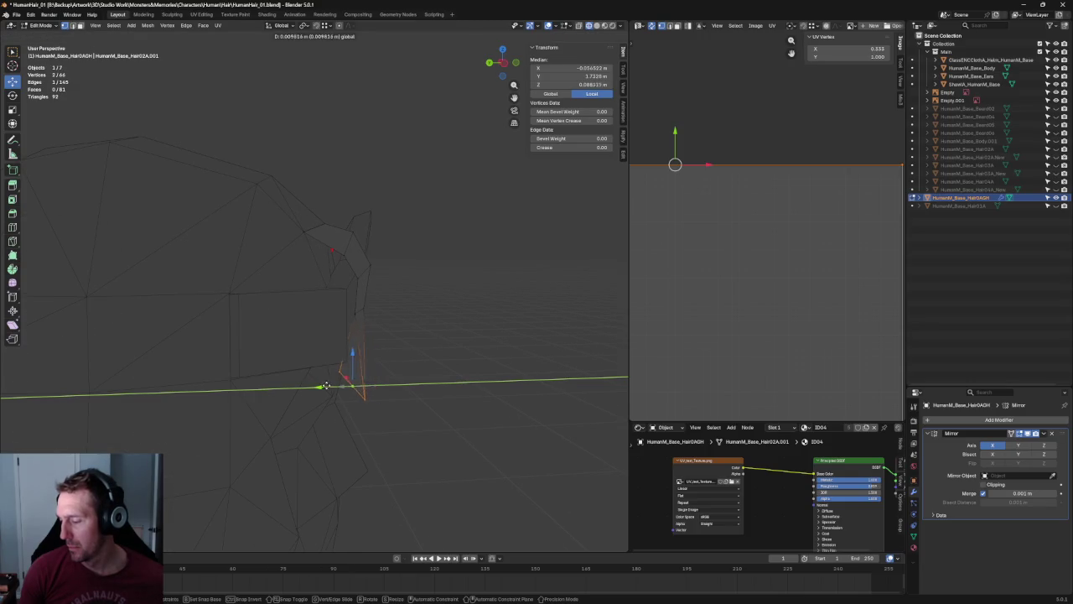
click(336, 385)
key(alt+a)
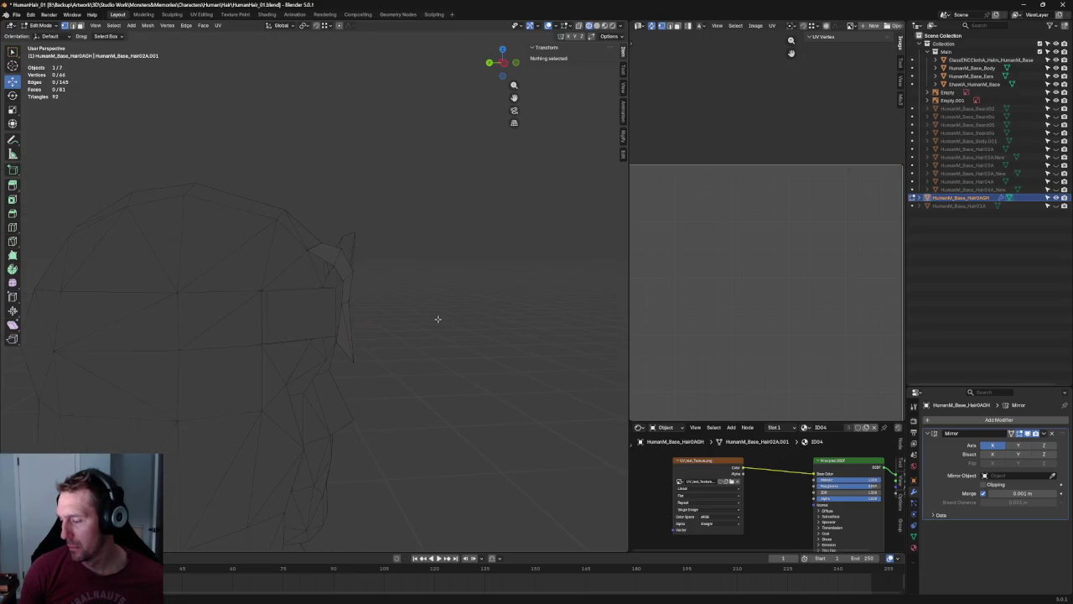
middle_drag(427, 306, 323, 288)
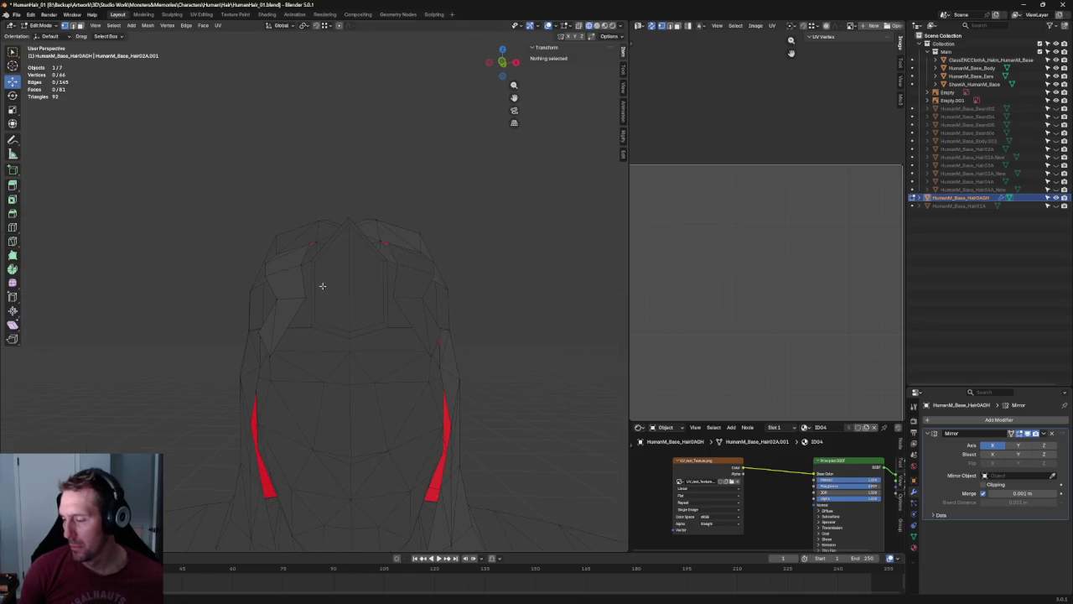
In front view, scale the mirrored forehead hairline vertices inward along X.
key(KP_1)
scroll(313, 282, up, 3)
click(233, 250)
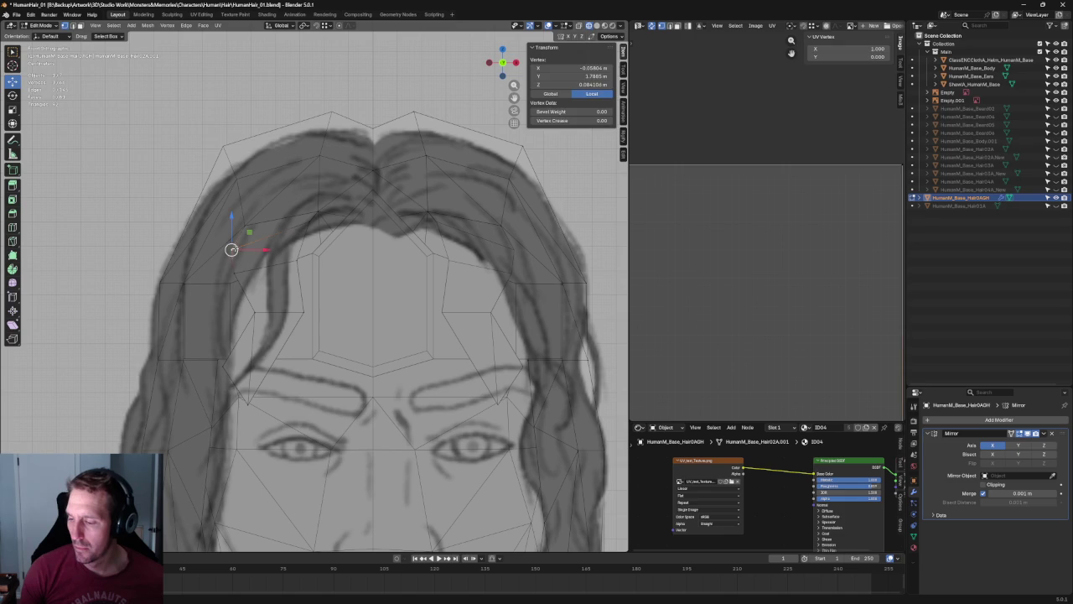
click(243, 225)
shift+click(501, 225)
key(shift+space)
key(s)
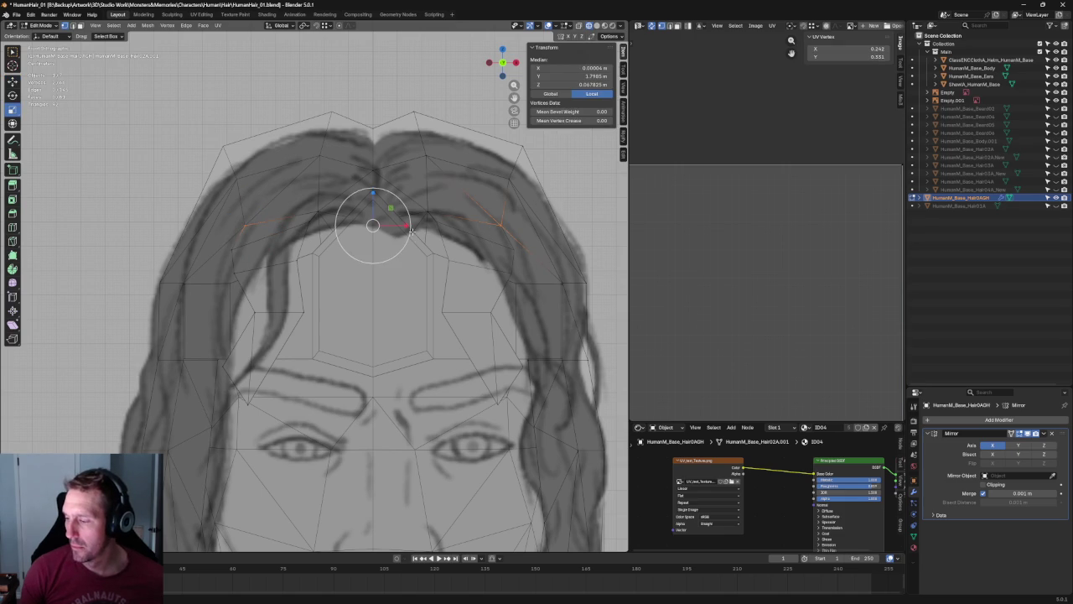
drag(405, 226, 404, 226)
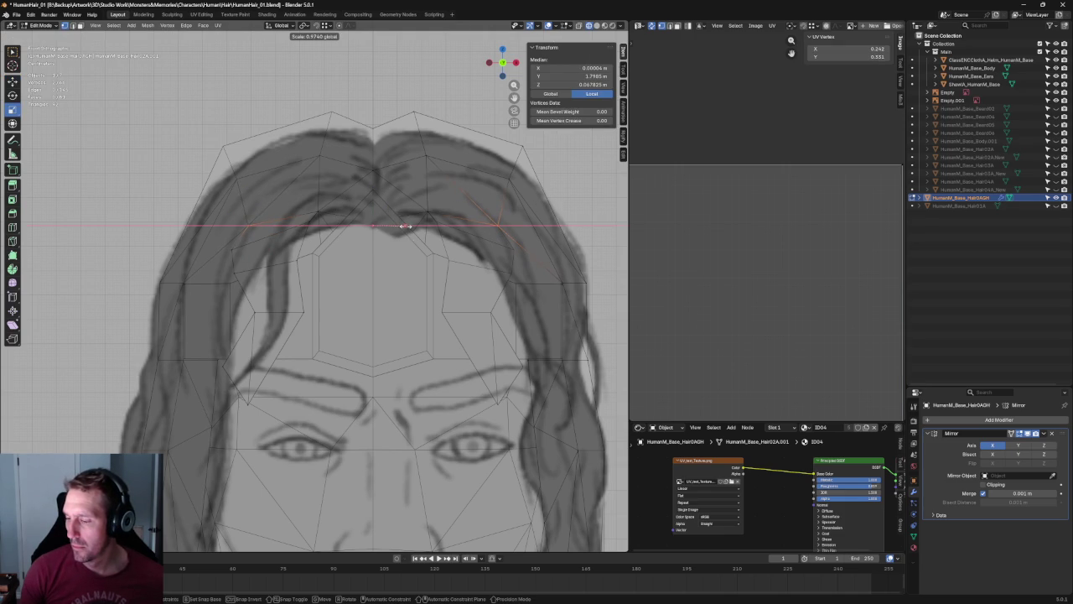
click(405, 225)
Nudge a single left forehead vertex sideways along X to about -0.0141 m.
click(266, 247)
click(234, 250)
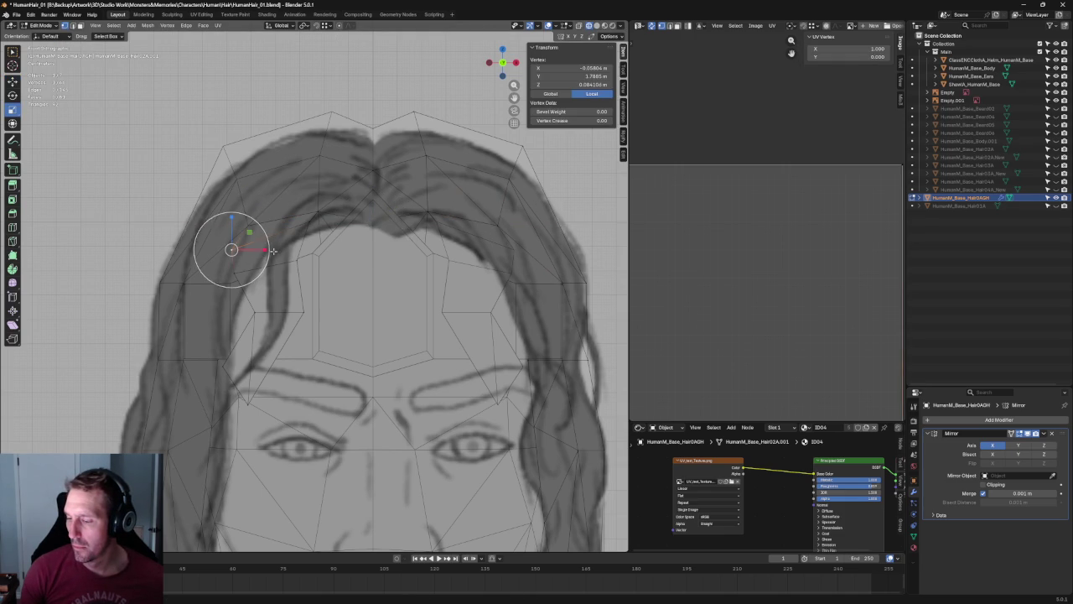
key(shift+space)
key(g)
drag(272, 250, 268, 249)
click(270, 249)
Raise the lower temple vertex along Z to follow the front sketch, then deselect.
click(239, 273)
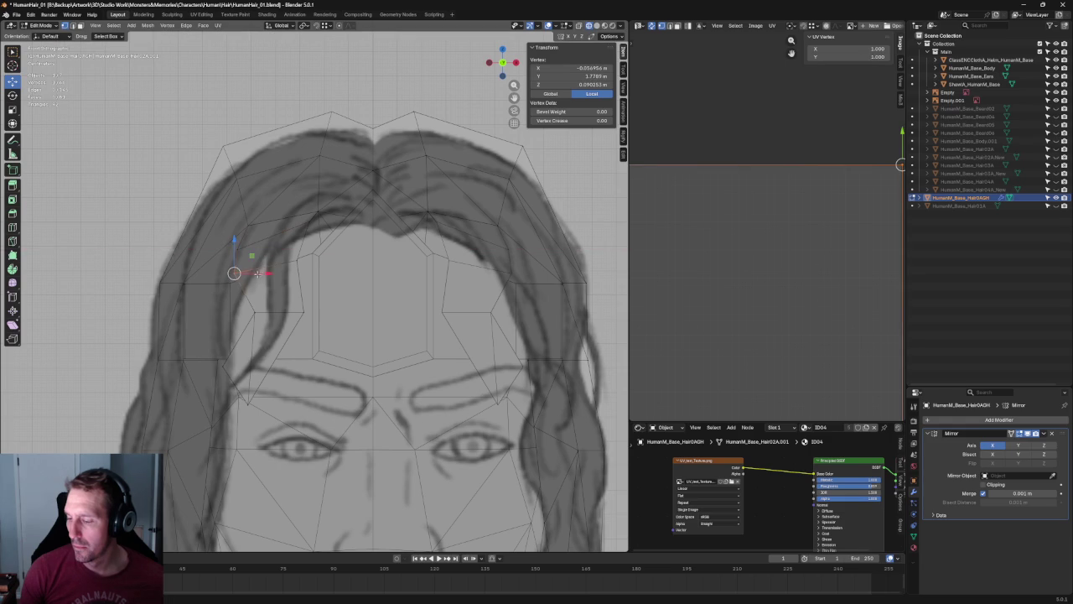
key(g)
key(x)
right_click(266, 276)
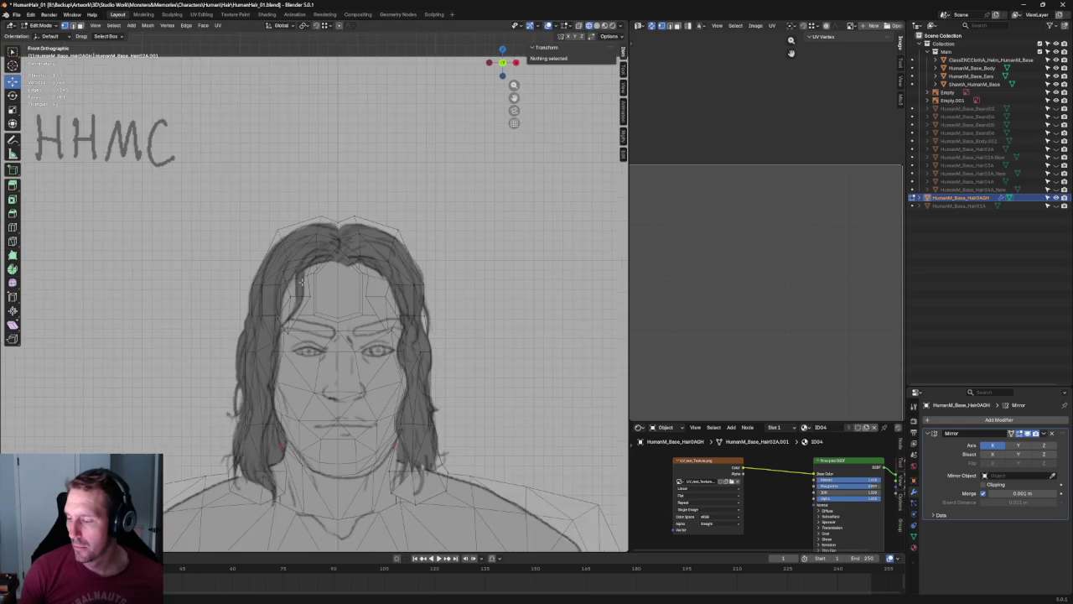
key(g)
key(z)
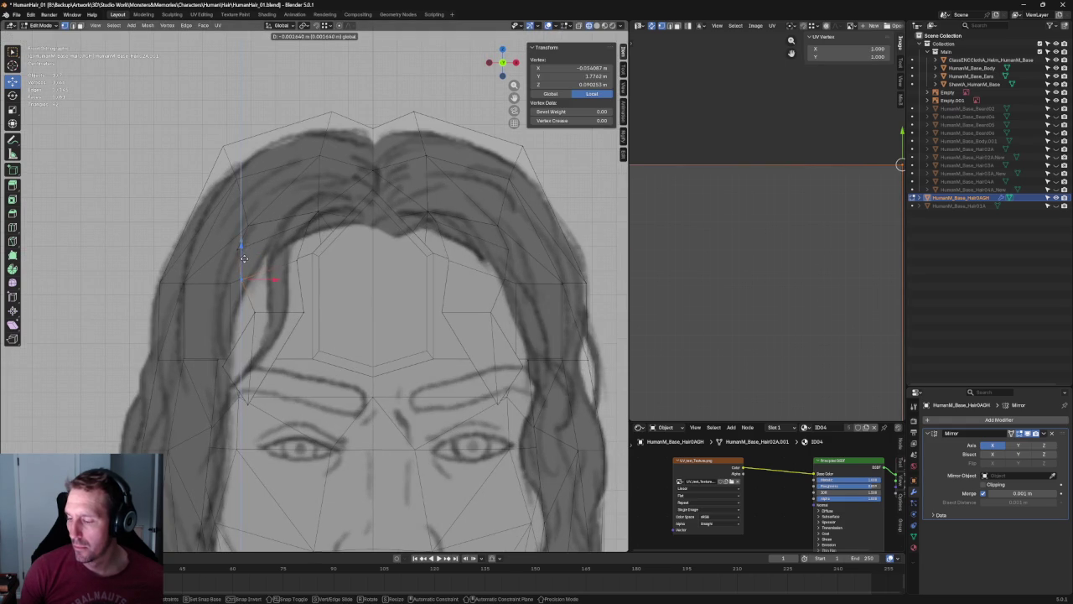
click(244, 258)
key(alt+a)
scroll(172, 249, down, 4)
mouse_move(172, 249)
middle_down()
mouse_move(352, 258)
mouse_move(429, 235)
mouse_move(422, 281)
mouse_move(360, 259)
mouse_move(257, 259)
mouse_move(220, 277)
mouse_move(281, 306)
mouse_move(335, 254)
mouse_move(372, 259)
mouse_move(389, 277)
middle_up()
Join two vertices on the side of the hair with a new edge.
scroll(389, 277, up, 3)
click(356, 219)
click(319, 218)
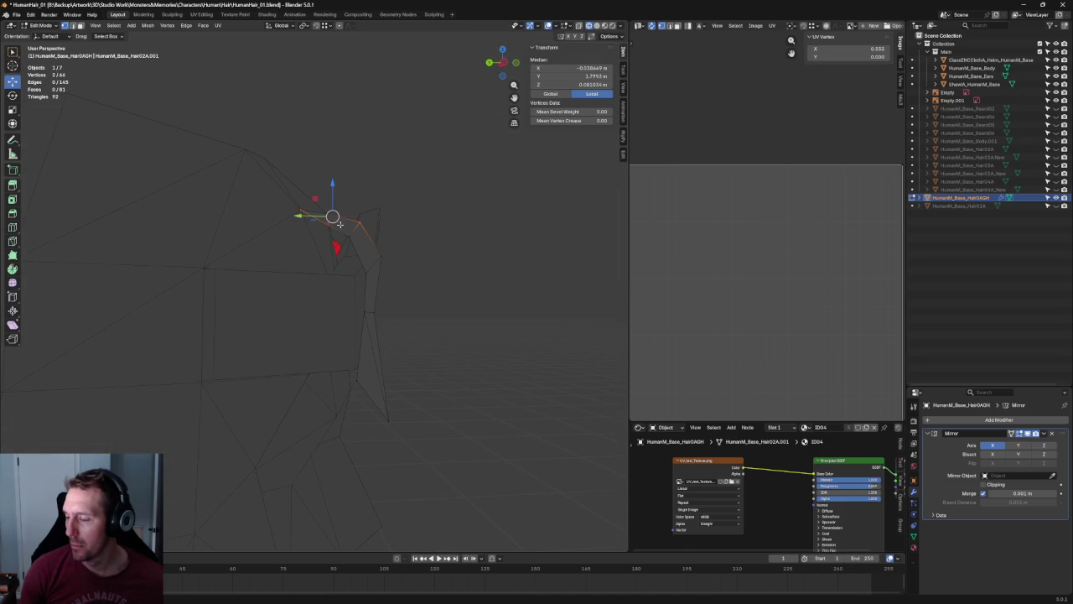
mouse_move(402, 264)
middle_down()
mouse_move(414, 268)
mouse_move(407, 275)
mouse_move(328, 251)
middle_up()
right_click(328, 251)
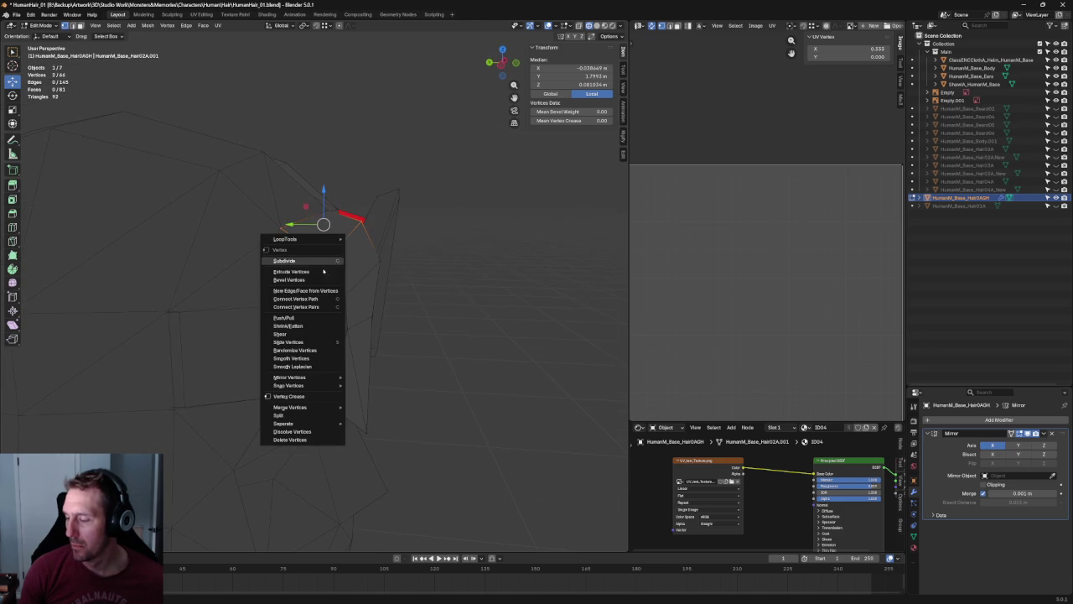
click(306, 309)
Connect the vertices near the temple with an edge instead of bevelling.
middle_drag(398, 231, 414, 238)
drag(394, 253, 352, 269)
right_click(351, 269)
click(343, 290)
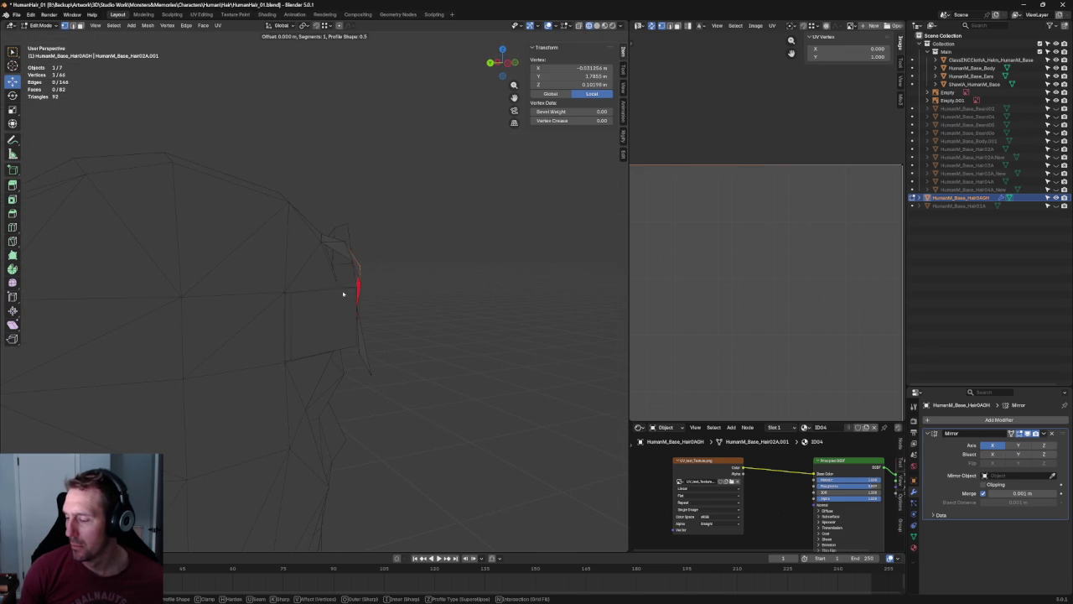
key(Escape)
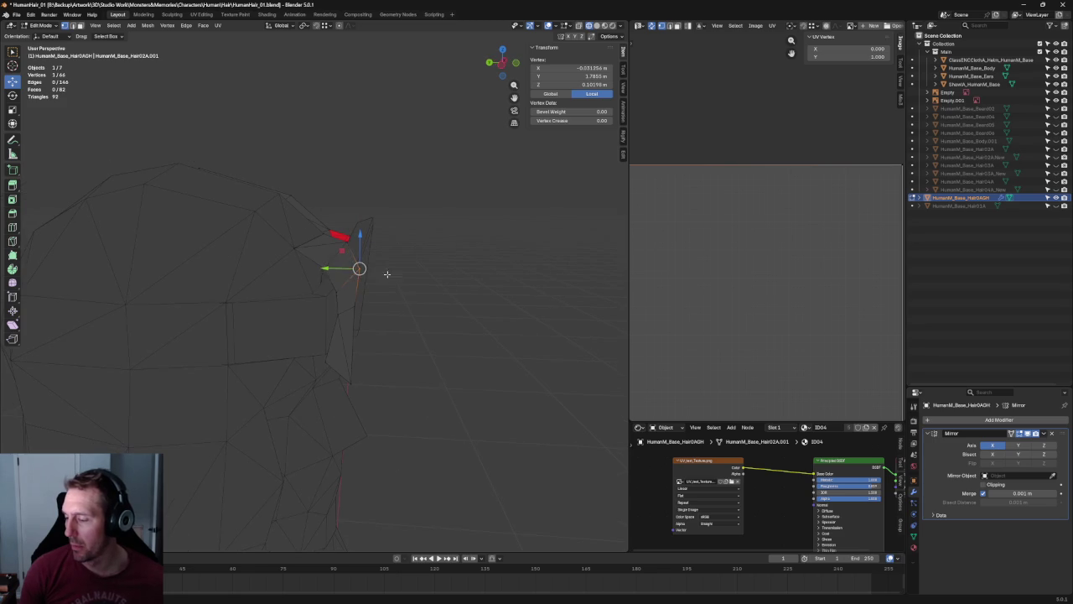
right_click(329, 272)
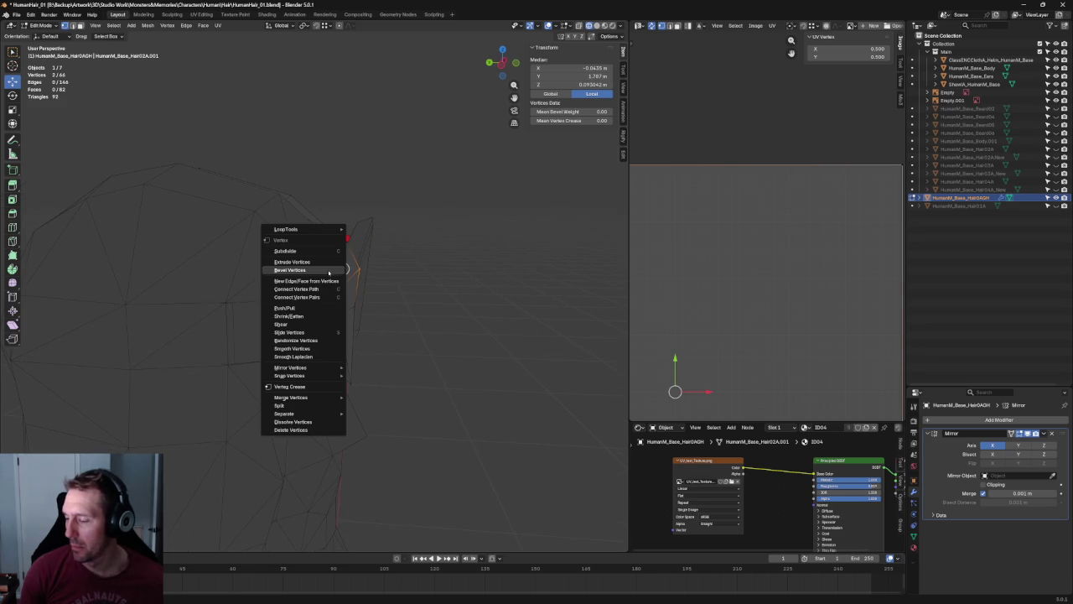
click(317, 298)
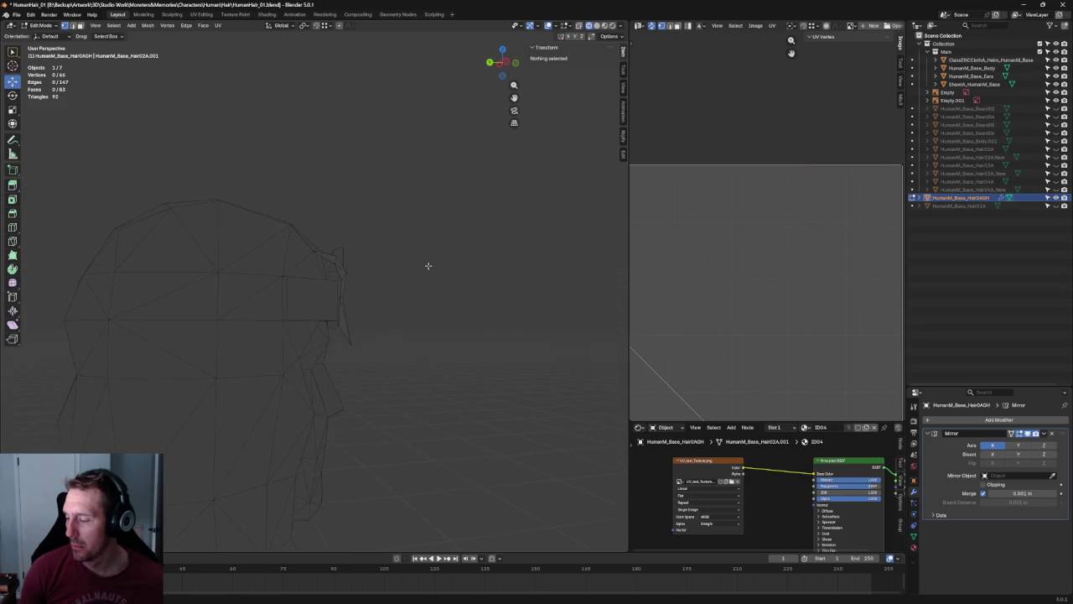
Connect another pair of side vertices, splitting the face beside the temple strand.
mouse_move(407, 266)
middle_down()
mouse_move(264, 268)
mouse_move(276, 274)
middle_up()
scroll(276, 274, up, 5)
click(235, 276)
ctrl+click(254, 323)
key(ctrl+z)
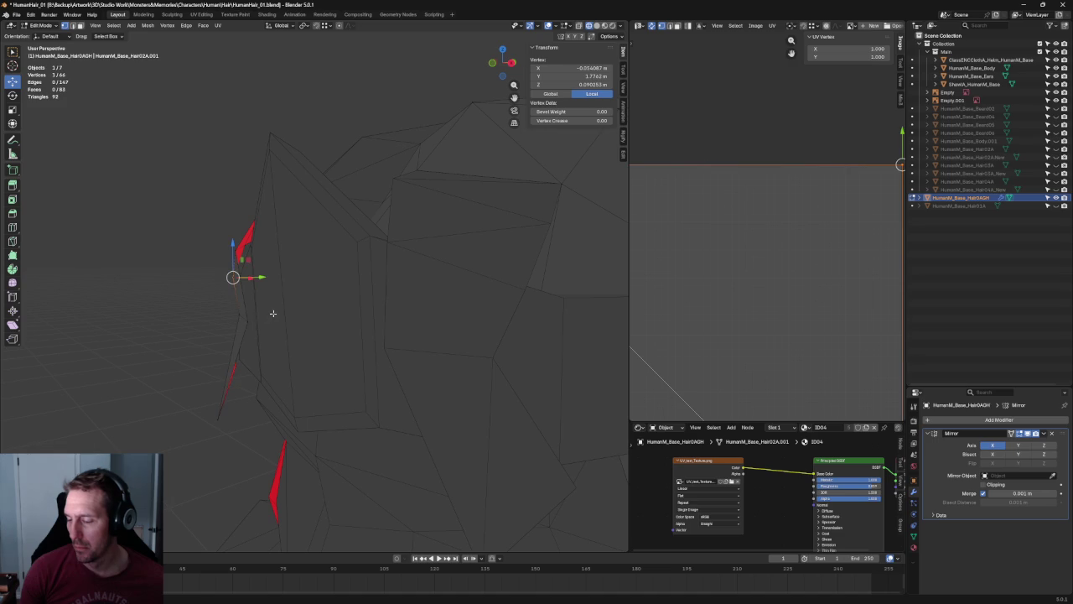
shift+click(256, 328)
right_click(223, 323)
click(223, 323)
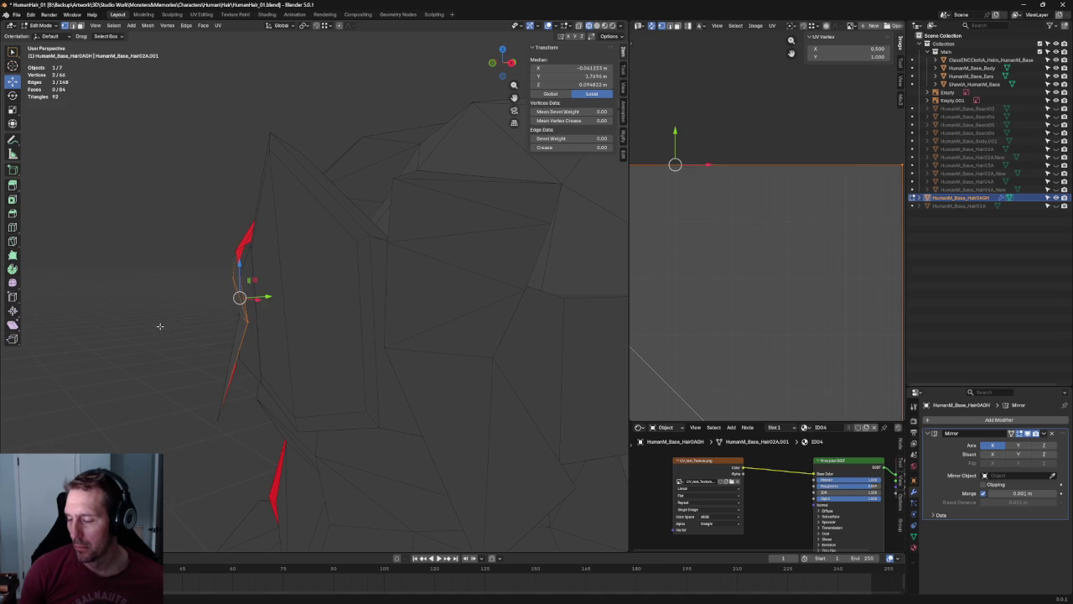
Switch to the Left Orthographic view and begin sliding a vertex along Y.
middle_drag(258, 314, 424, 307)
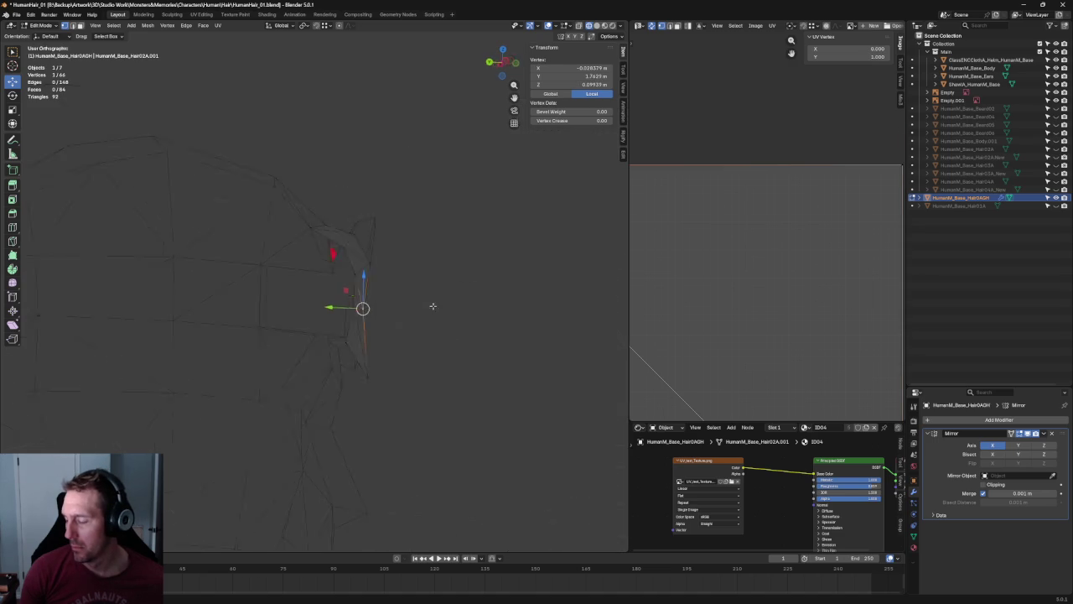
key(KP_1)
key(KP_3)
key(grave)
key(KP_4)
drag(353, 319, 317, 314)
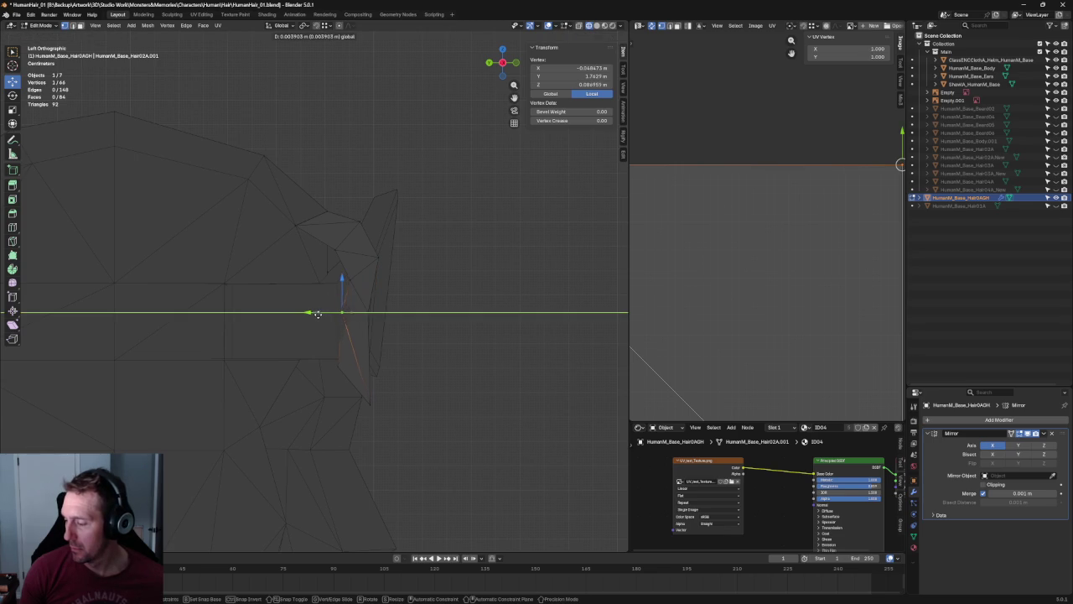
Cancel the stray move, then stretch the upper temple vertex pair along Z and shift it along Y.
right_click(312, 312)
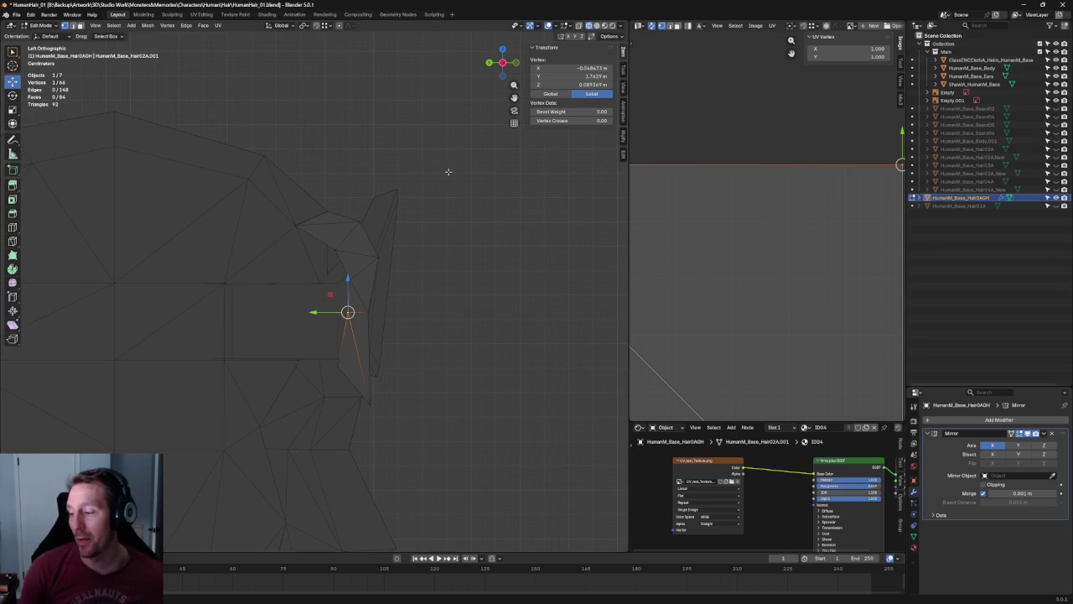
click(361, 222)
shift+click(377, 256)
drag(335, 242, 337, 242)
key(shift+space)
key(s)
drag(370, 203, 376, 216)
key(shift+space)
key(g)
click(357, 249)
Scale the lower temple/sideburn vertex pair and shift it along Y, then deselect.
click(335, 249)
shift+click(355, 277)
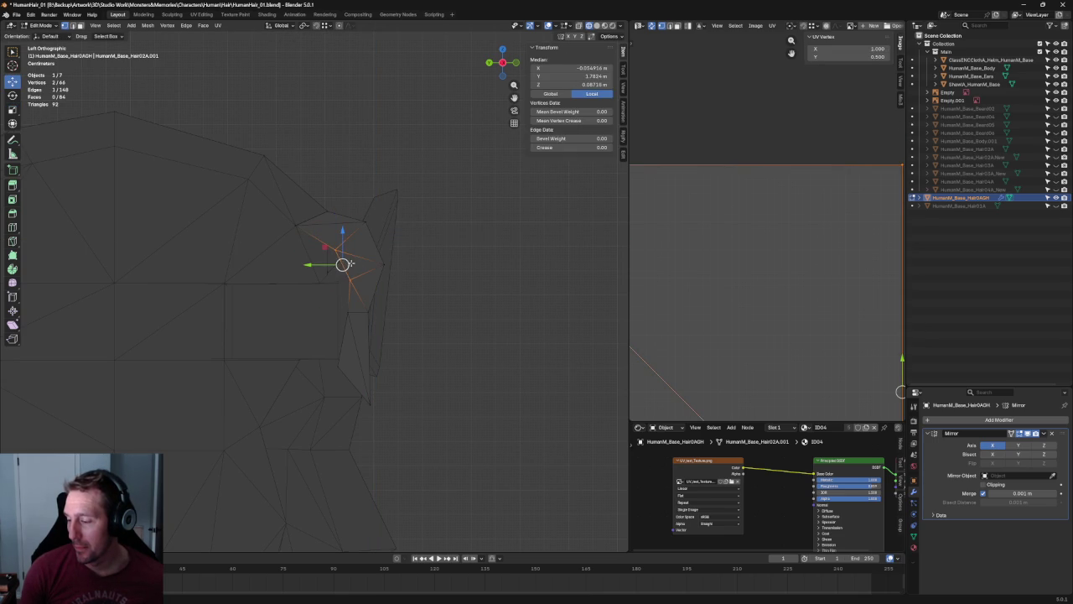
drag(326, 251, 332, 249)
key(shift+space)
key(s)
key(shift+space)
key(g)
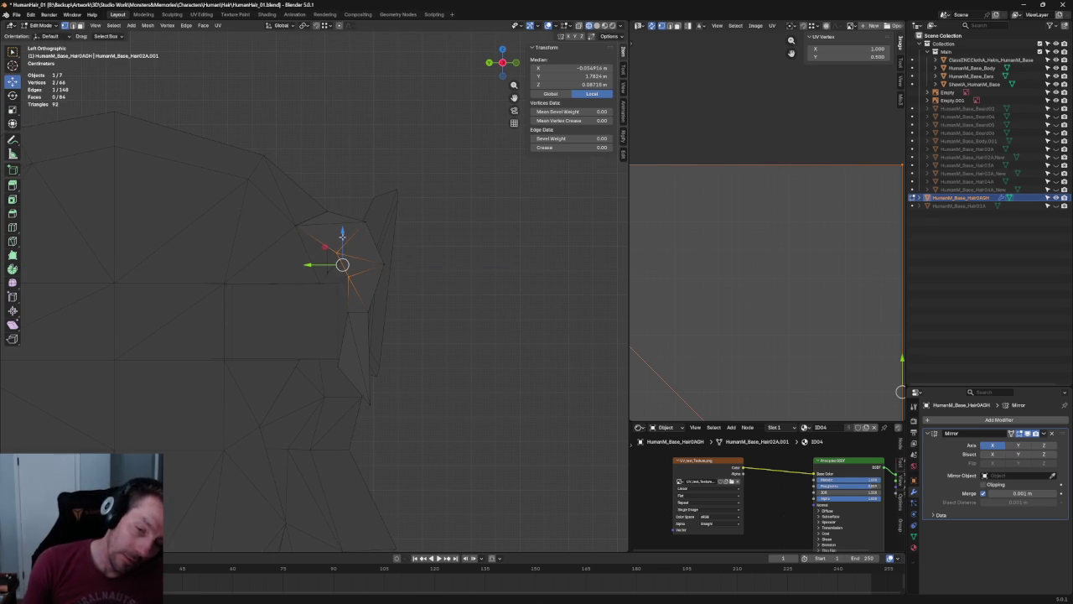
drag(312, 264, 315, 263)
click(470, 249)
Orbit and zoom around the head to check the reshaped side profile.
scroll(431, 226, down, 3)
scroll(431, 226, down, 4)
mouse_move(352, 252)
middle_down()
mouse_move(332, 226)
mouse_move(360, 210)
mouse_move(364, 249)
mouse_move(457, 257)
middle_up()
scroll(380, 311, up, 5)
scroll(361, 300, down, 2)
middle_drag(361, 299, 338, 265)
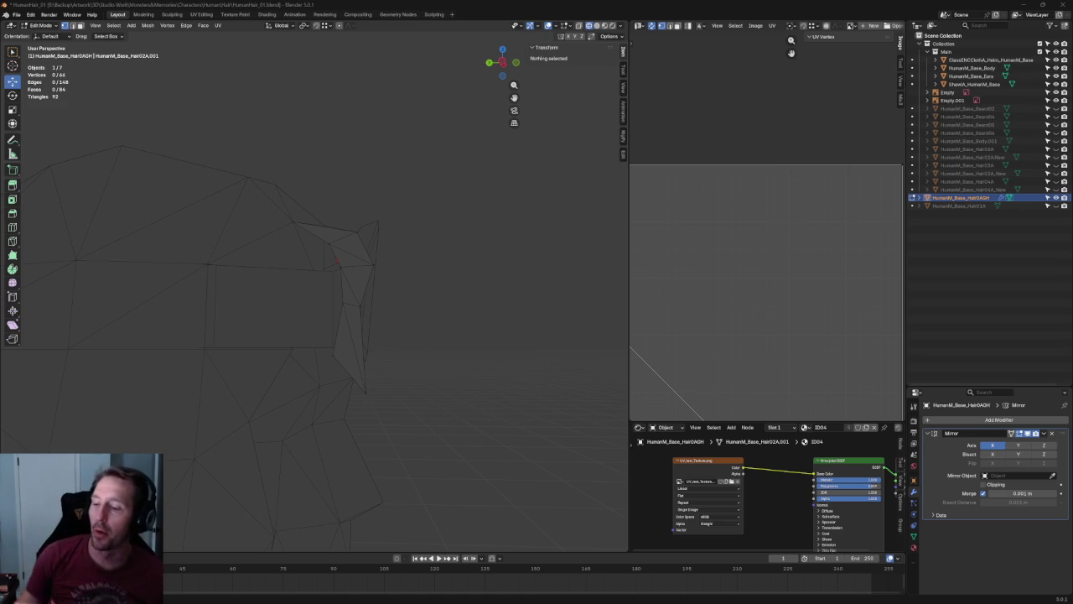
scroll(401, 407, down, 5)
mouse_move(388, 362)
middle_down()
mouse_move(501, 316)
mouse_move(419, 300)
mouse_move(338, 308)
mouse_move(434, 283)
mouse_move(395, 305)
mouse_move(444, 300)
mouse_move(365, 331)
mouse_move(431, 311)
mouse_move(332, 323)
middle_up()
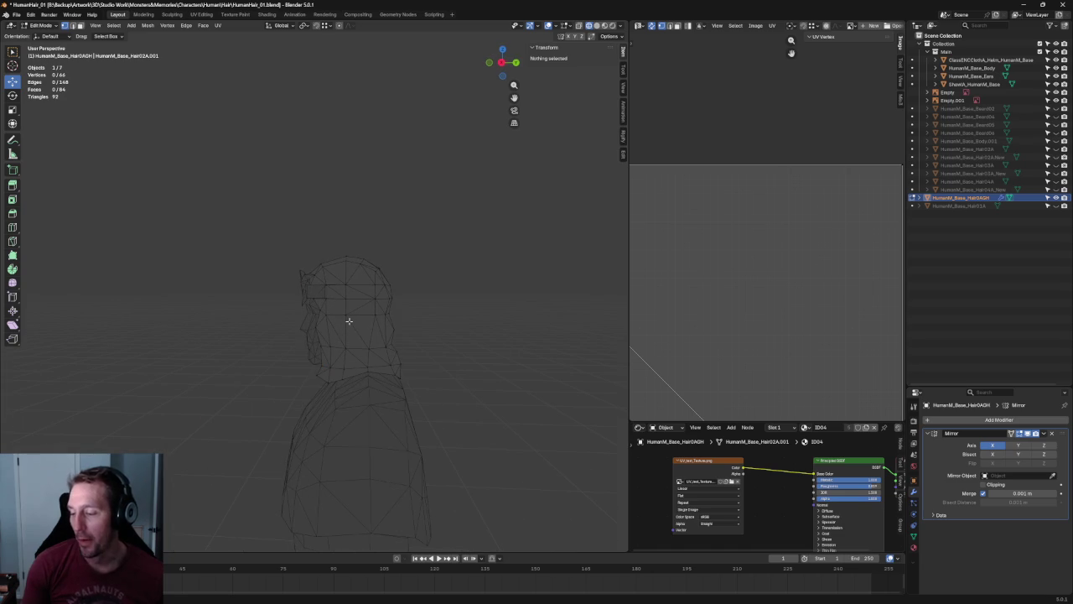